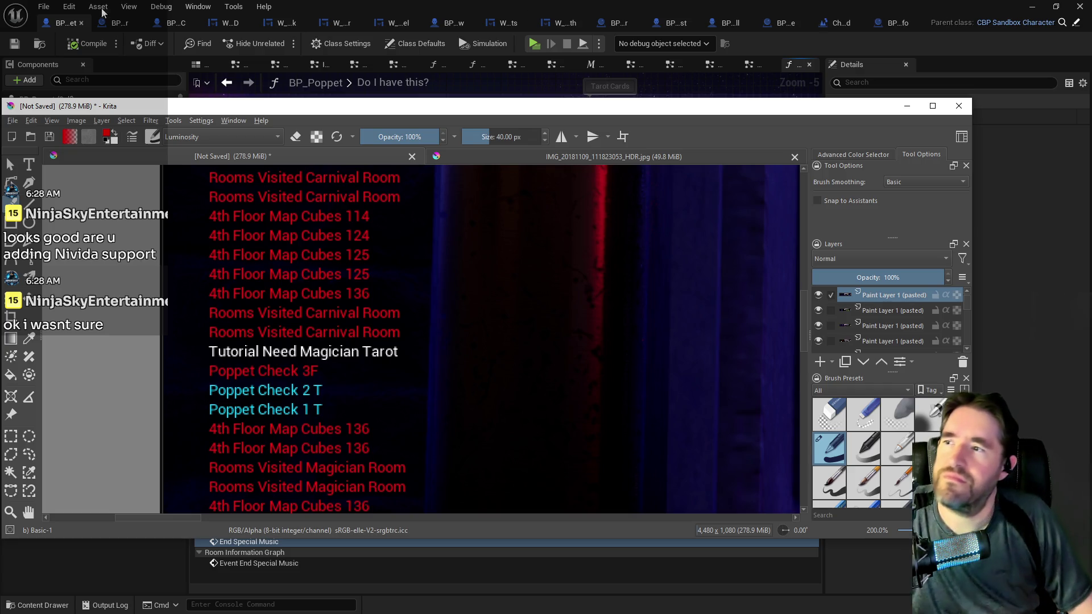
# - Bring the BP_Poppet blueprint editor in Unreal back in front of Krita
pyautogui.click(71, 24)
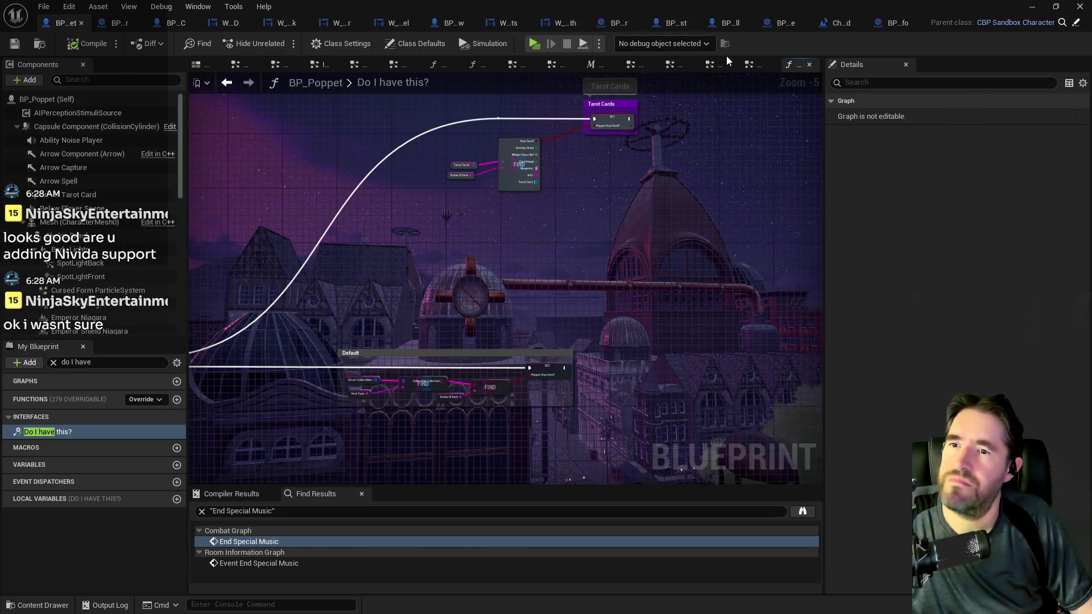
# - Go from the BP_Poppet EventGraph overview into its Item Collected Graph
pyautogui.click(749, 65)
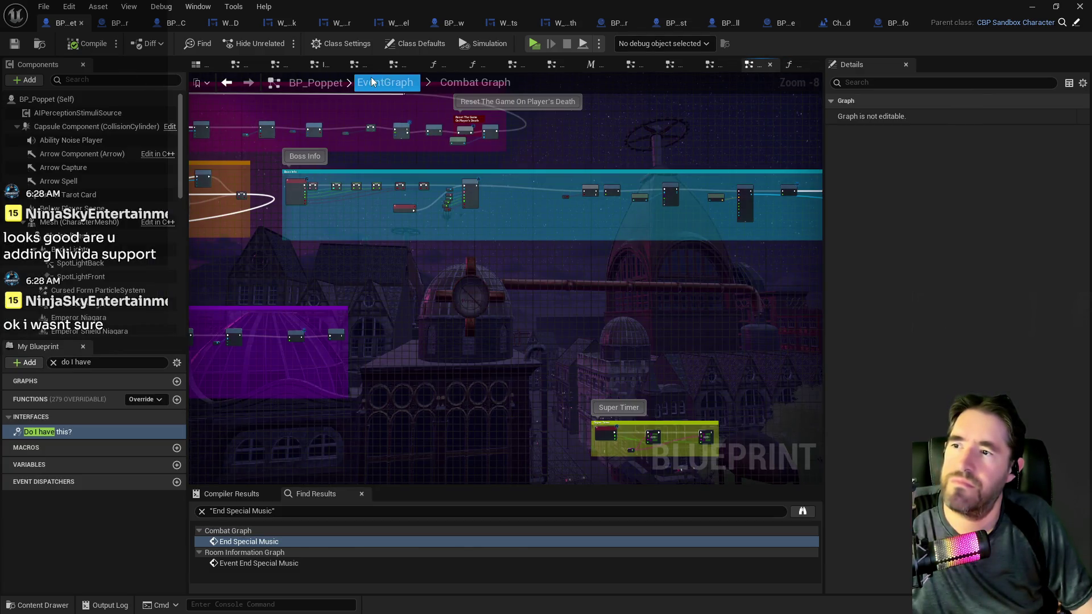
pyautogui.click(385, 83)
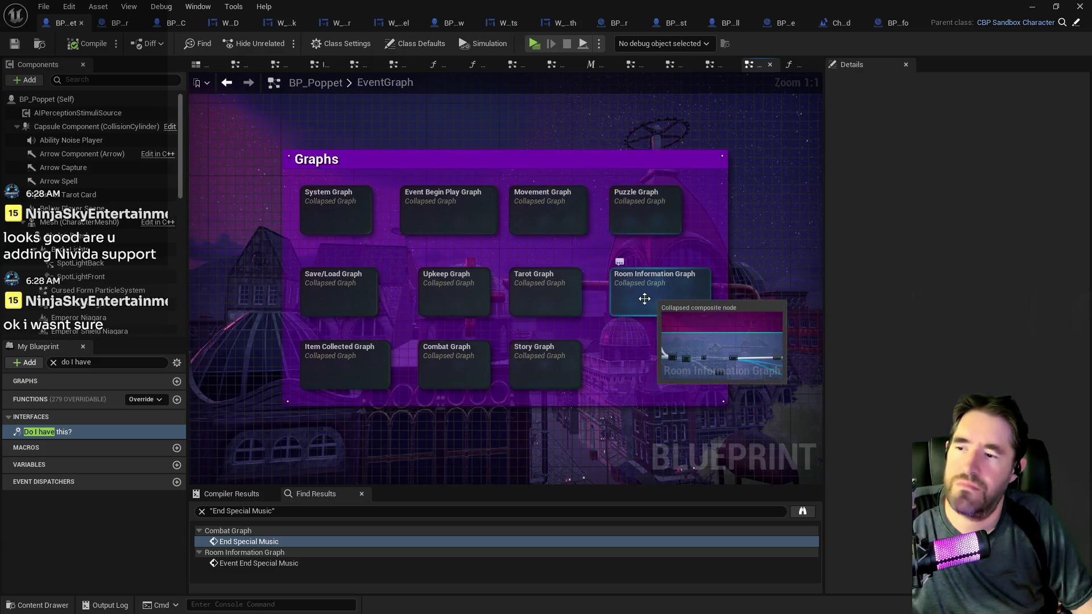
pyautogui.doubleClick(316, 364)
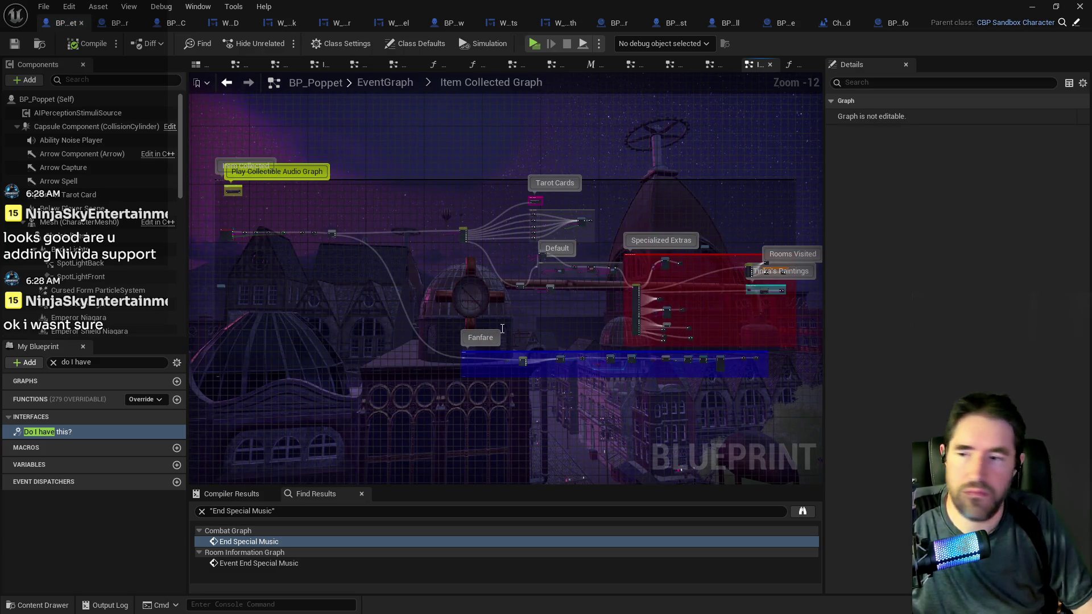
# - Move the Award Item getter clear of the Branch and select the existing Print String
pyautogui.scroll(6, 534, 311)
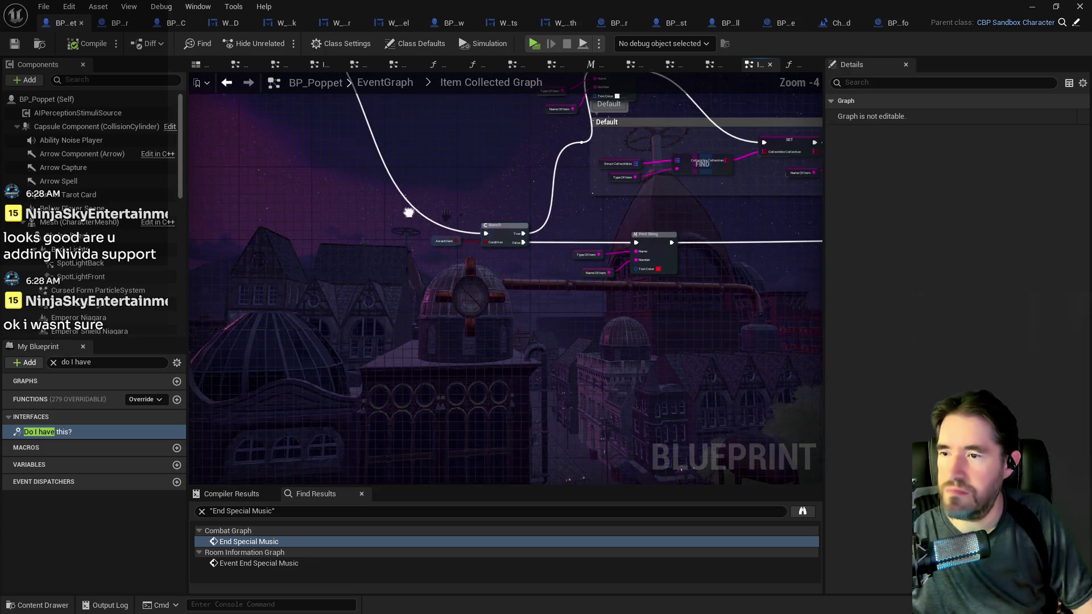
pyautogui.scroll(1, 529, 342)
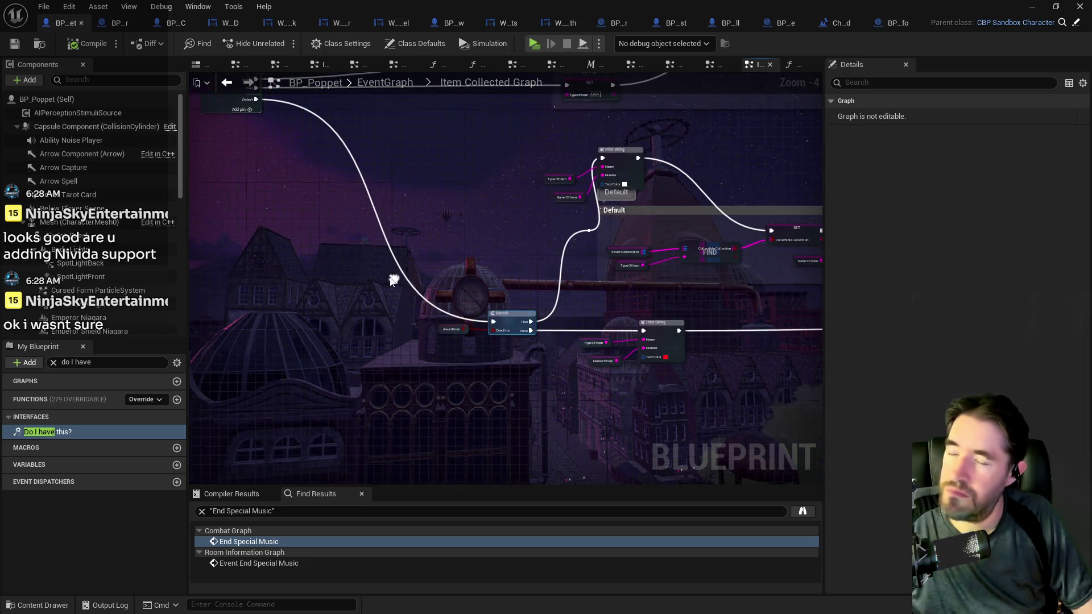
pyautogui.scroll(1, 569, 369)
pyautogui.moveTo(568, 370)
pyautogui.mouseDown()
pyautogui.moveTo(473, 339)
pyautogui.moveTo(384, 329)
pyautogui.mouseUp()
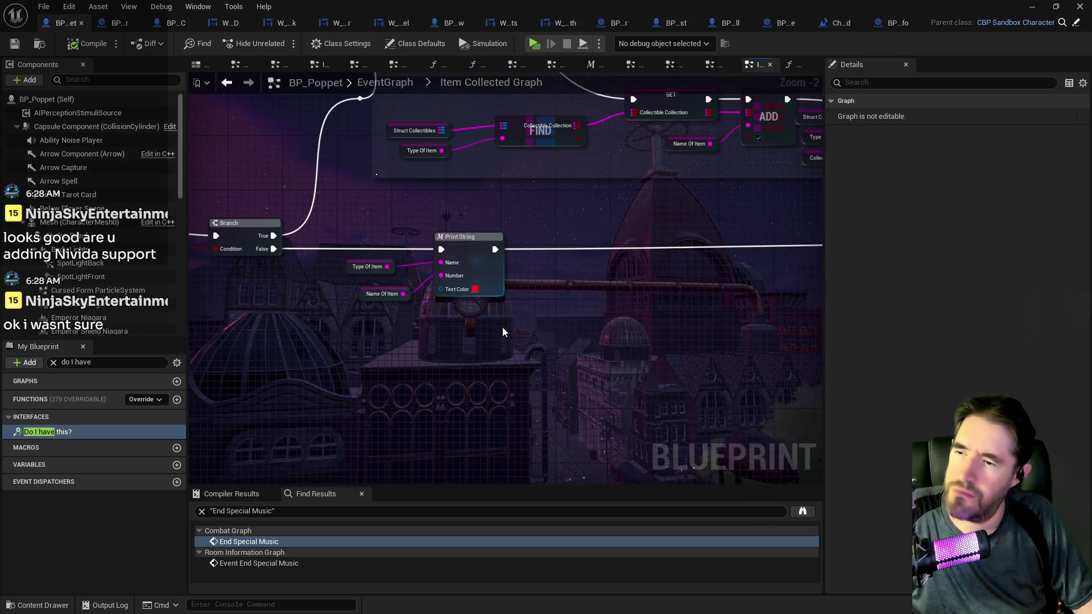
pyautogui.moveTo(503, 326); pyautogui.dragTo(196, 293)
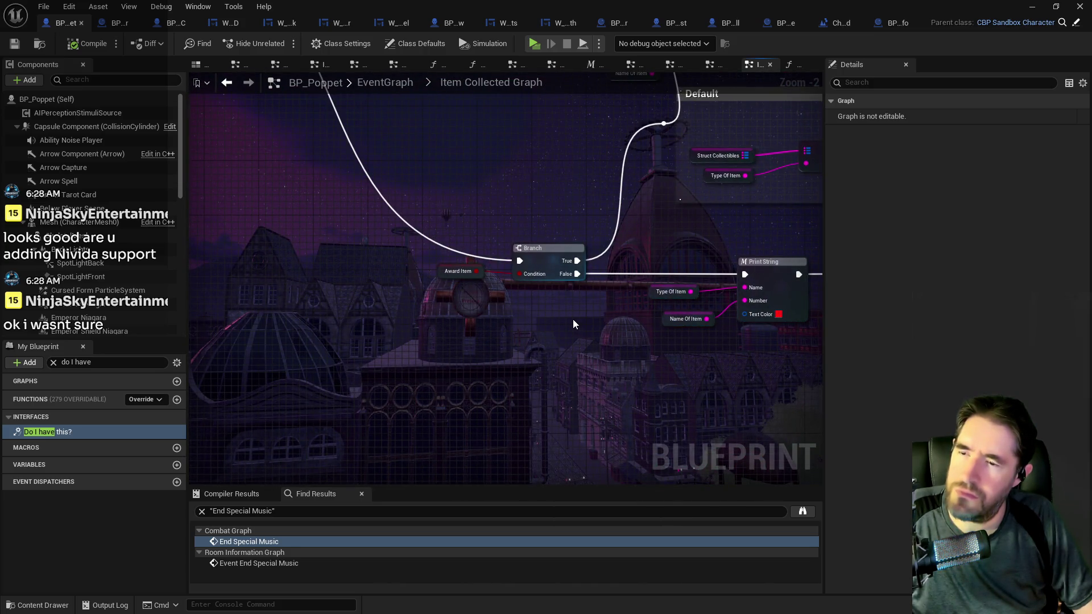
pyautogui.moveTo(458, 270); pyautogui.dragTo(352, 312)
pyautogui.click(768, 263)
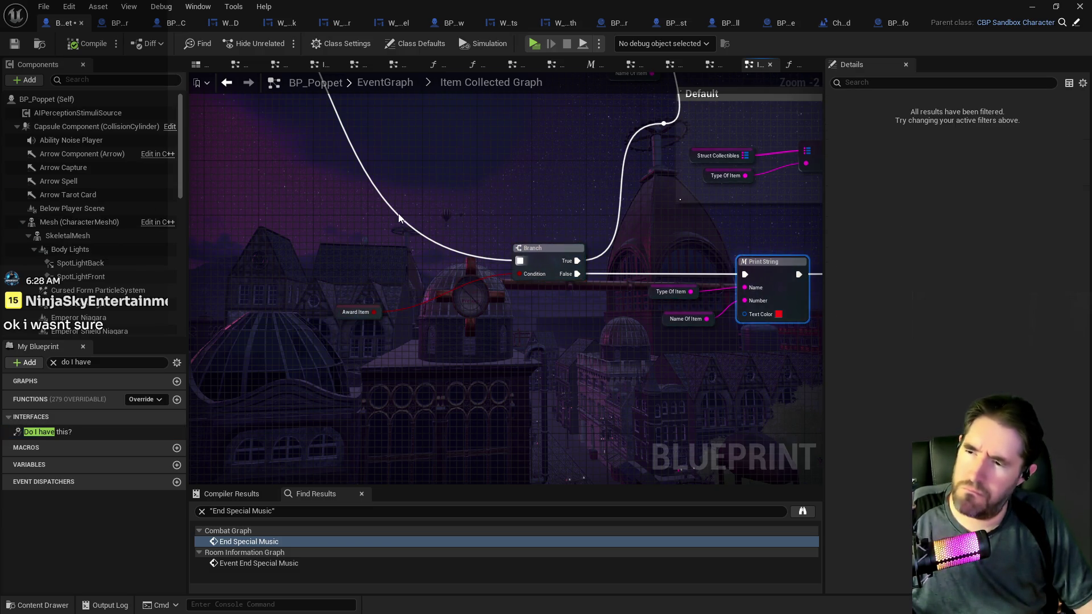
# - Duplicate the Print String onto the wire and feed it a copied Name Of Item node
pyautogui.hotkey('ctrl', 'v')
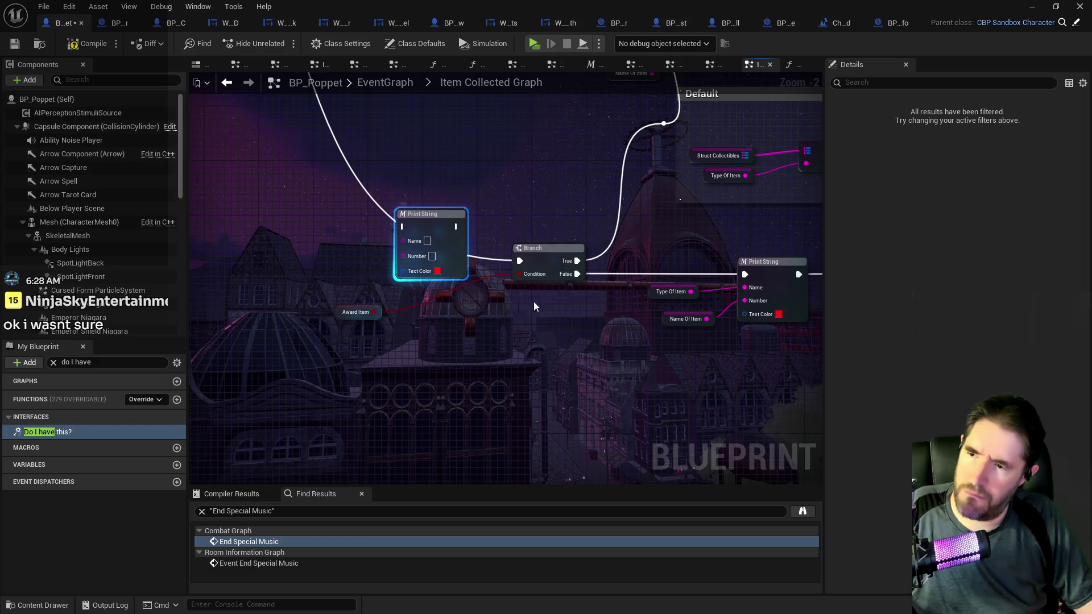
pyautogui.click(686, 318)
pyautogui.hotkey('ctrl', 'c')
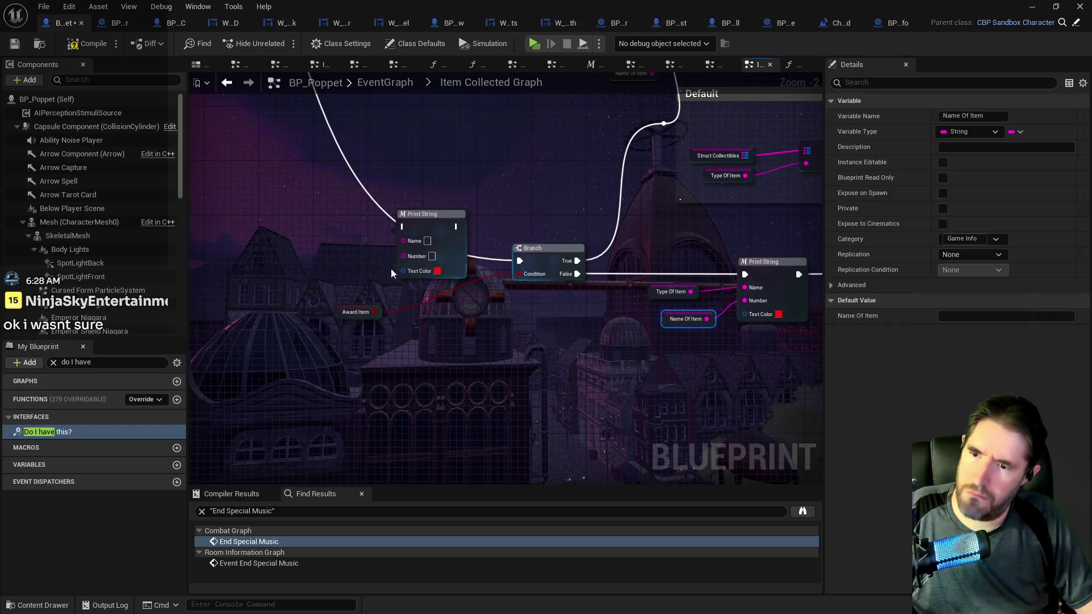
pyautogui.hotkey('ctrl', 'v')
pyautogui.moveTo(379, 251); pyautogui.dragTo(404, 241)
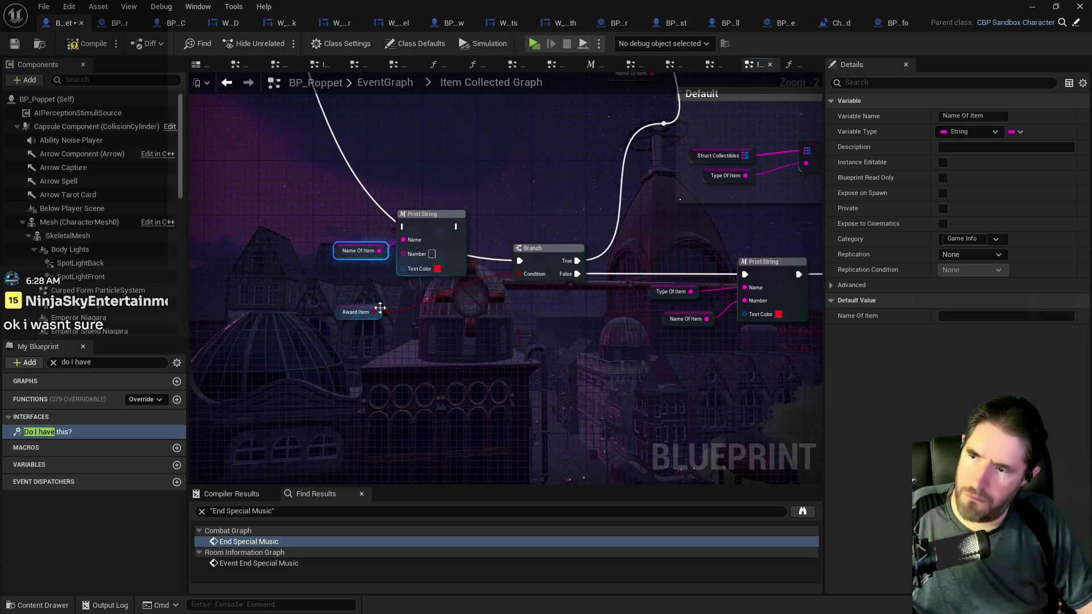
# - Make the new Print String's text colour yellow and connect the event output to it
pyautogui.click(437, 269)
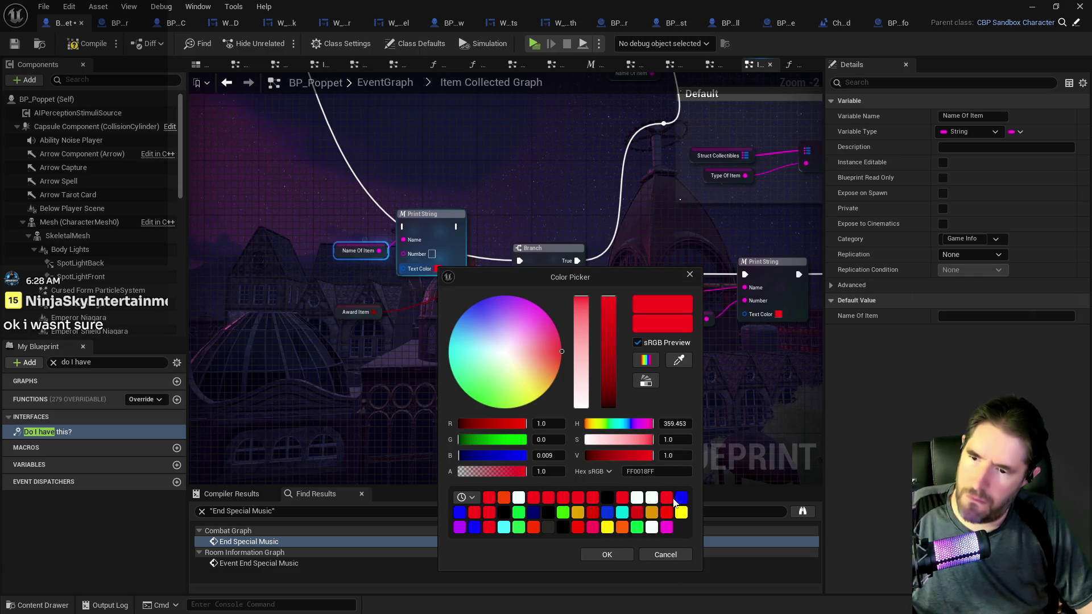
pyautogui.click(682, 513)
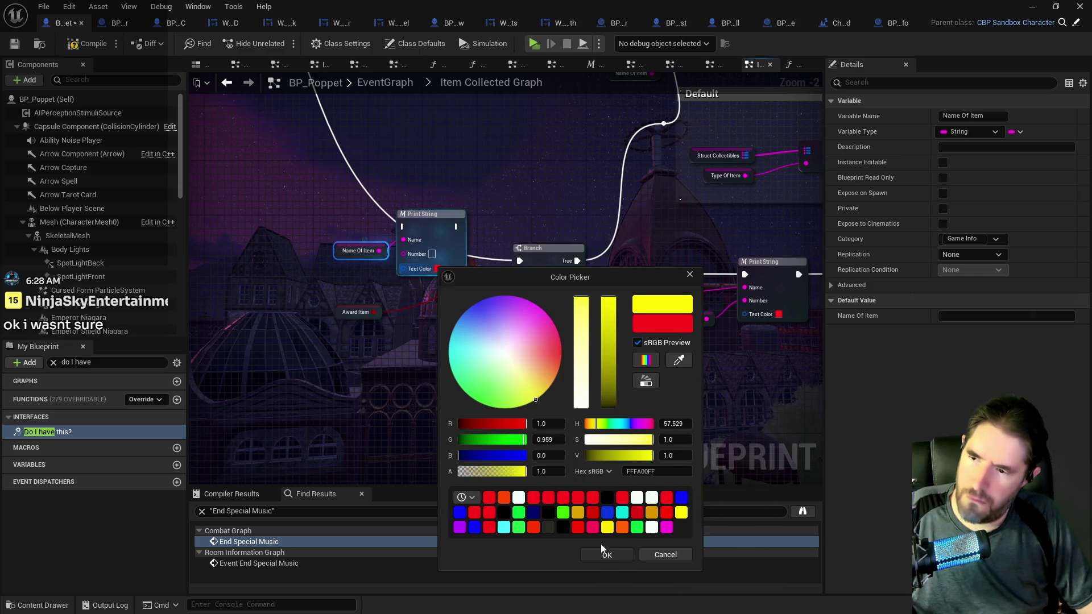
pyautogui.click(603, 553)
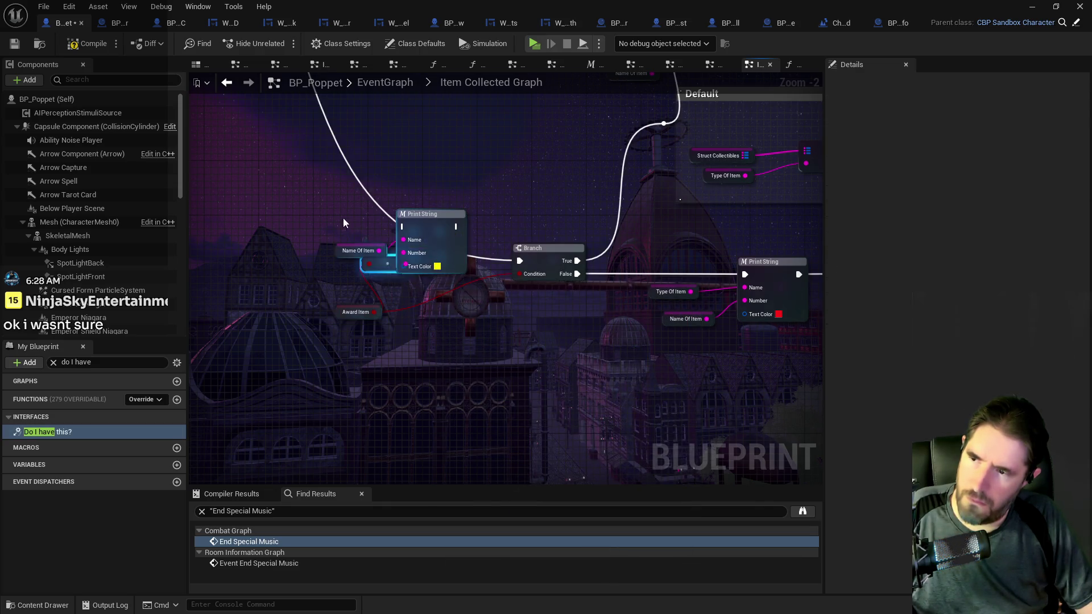
pyautogui.moveTo(343, 218); pyautogui.dragTo(398, 403)
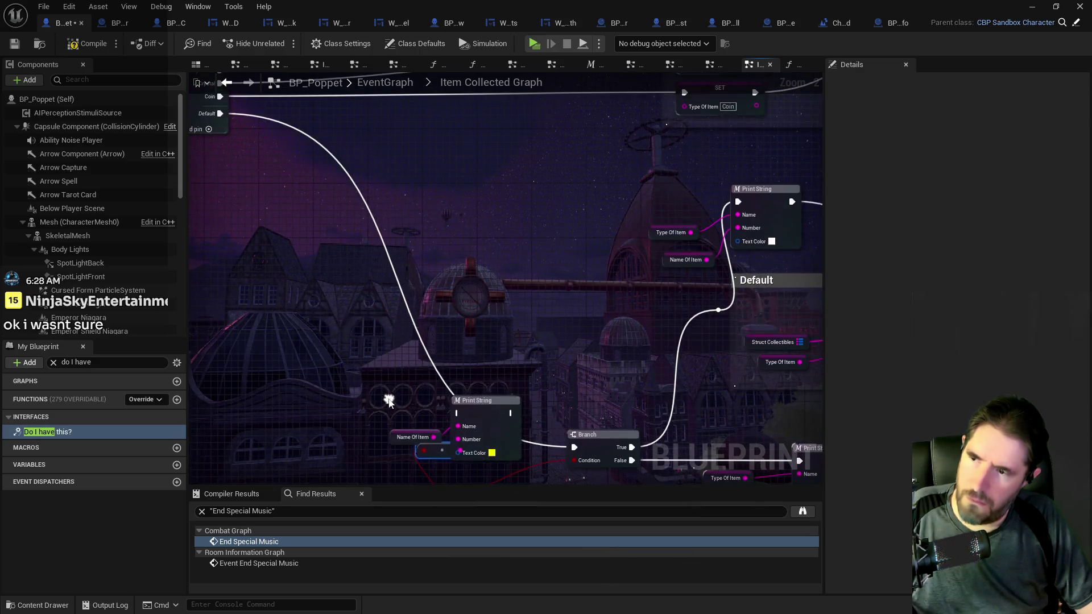
pyautogui.click(223, 126)
pyautogui.moveTo(512, 414)
pyautogui.mouseDown()
pyautogui.moveTo(545, 452)
pyautogui.moveTo(575, 448)
pyautogui.mouseUp()
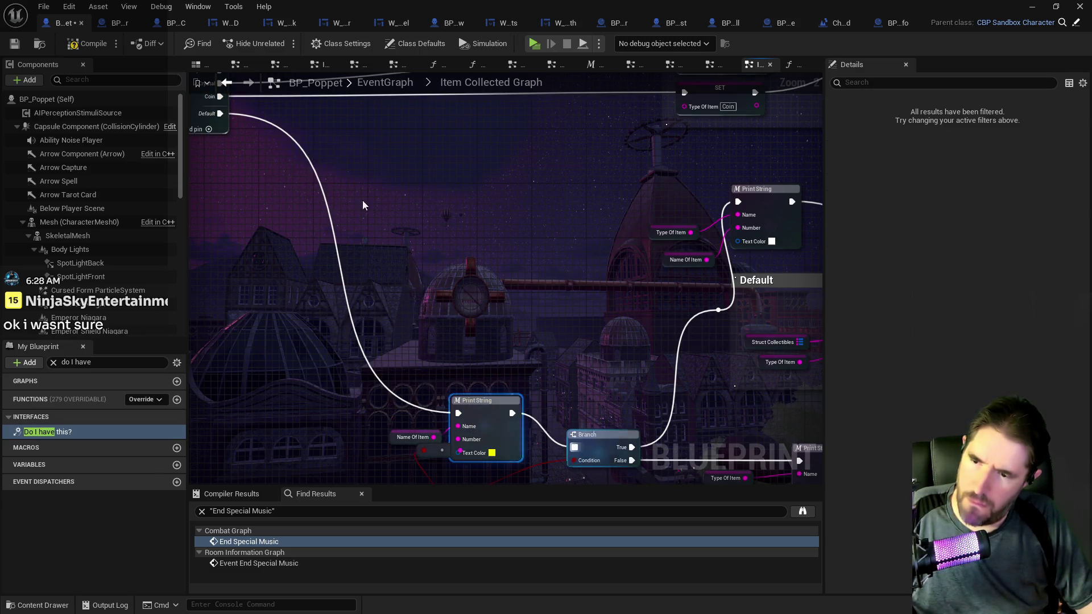
# - Compile and save BP_Poppet, then launch a play-test
pyautogui.click(97, 46)
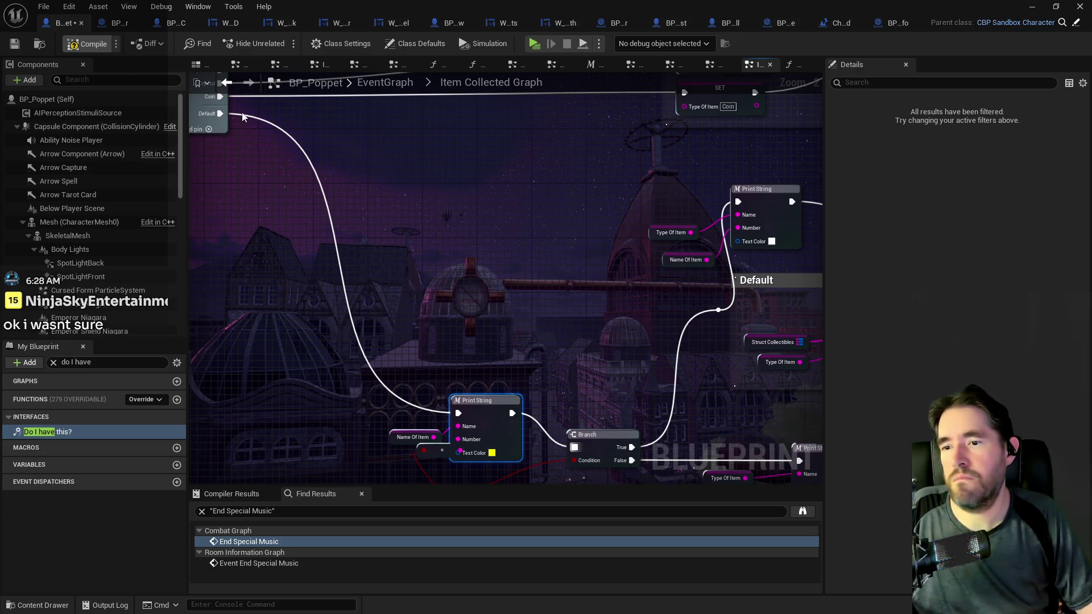
pyautogui.hotkey('ctrl', 's')
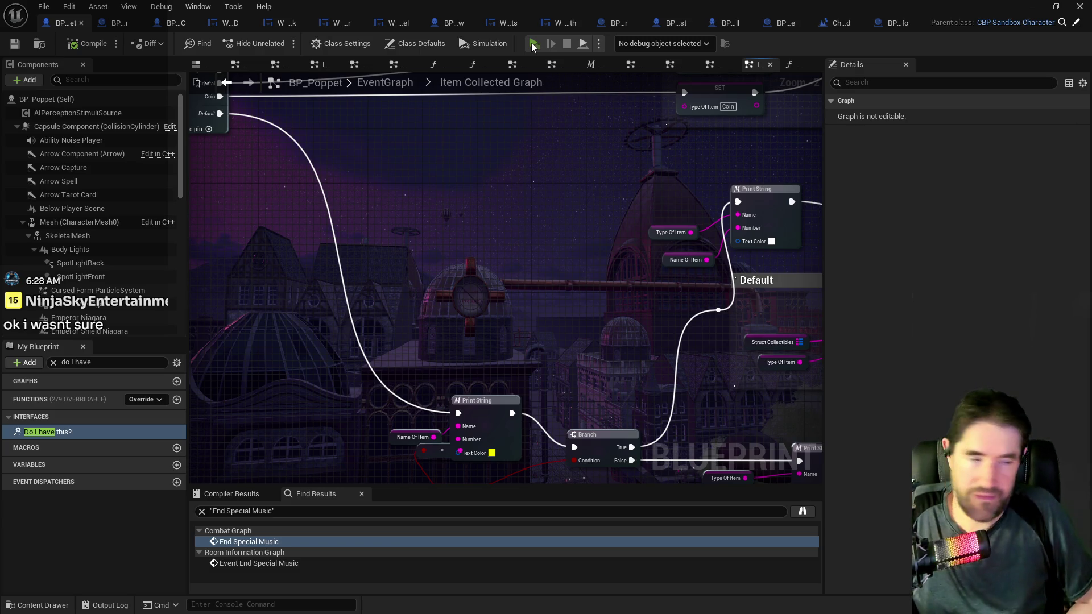
pyautogui.click(534, 45)
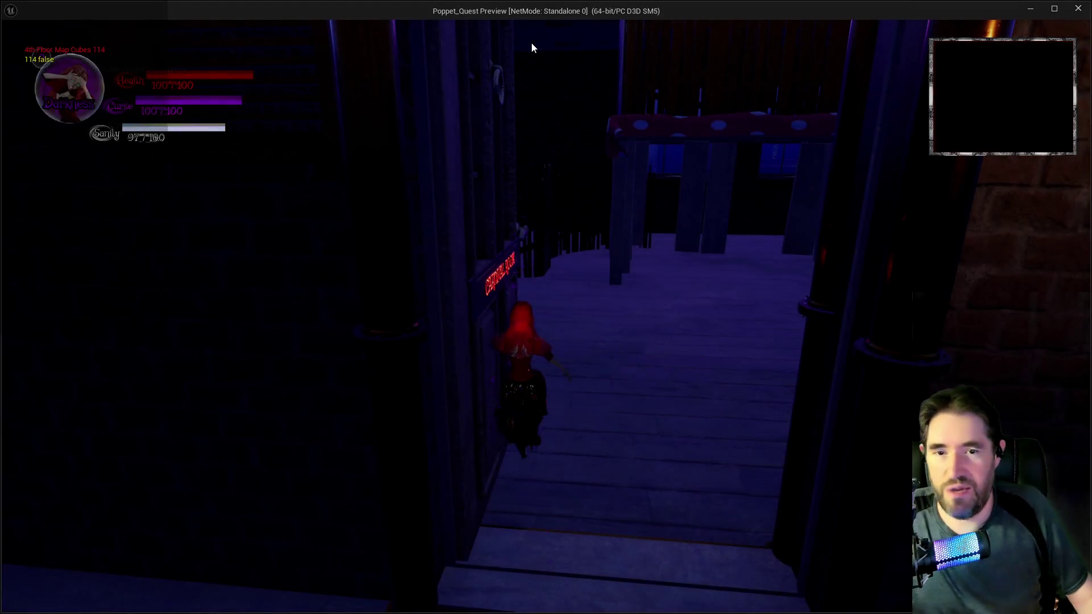
# - Run the character through the Carnival Room into the Magician Room and back, then pause
pyautogui.click(623, 298)
pyautogui.press('w')
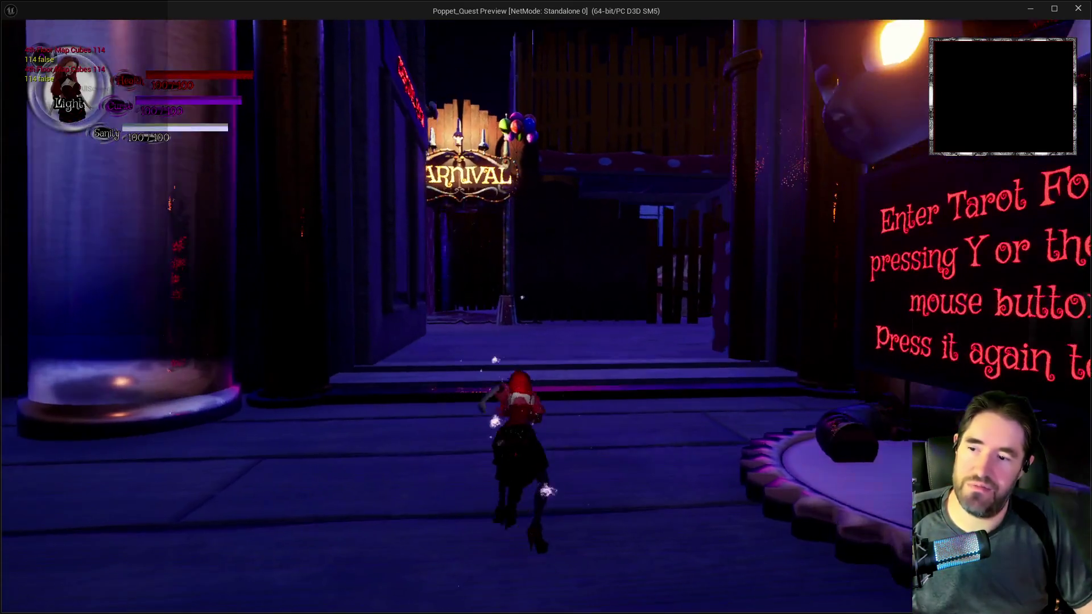
pyautogui.press('w')
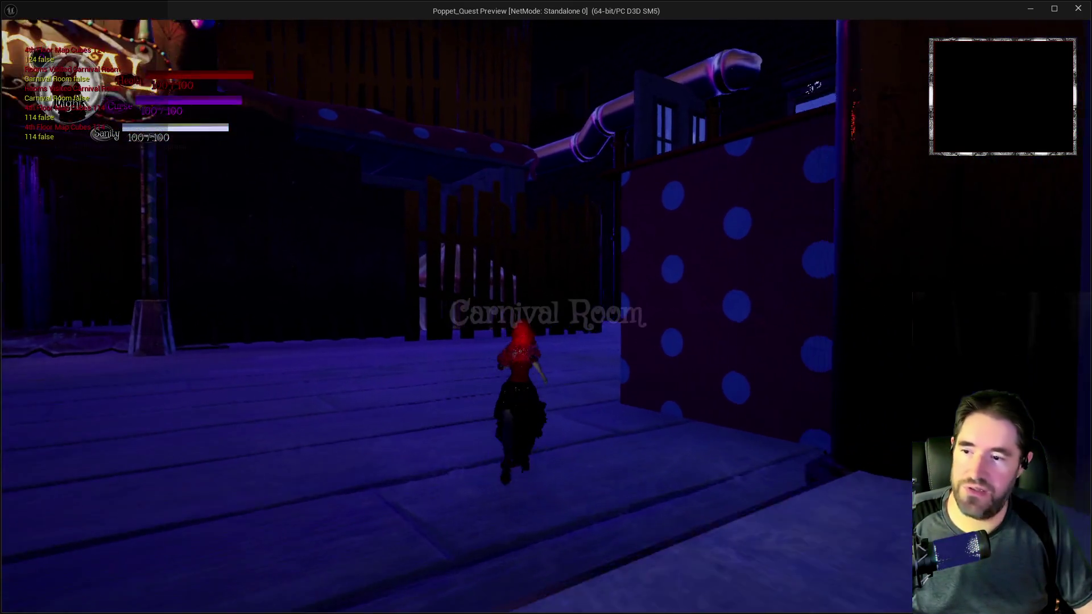
pyautogui.press('w')
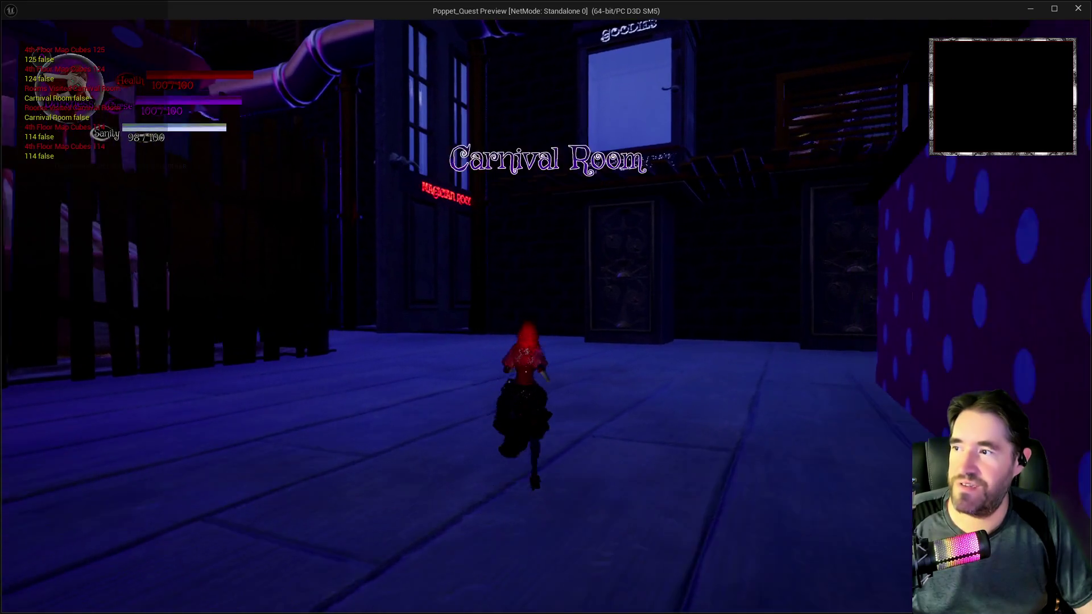
pyautogui.press('w')
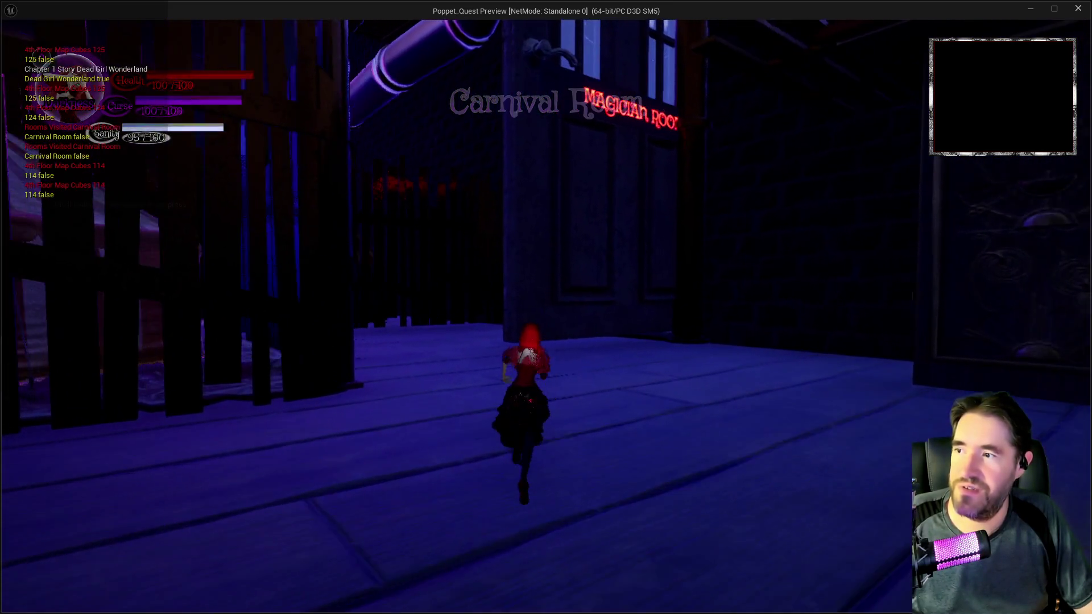
pyautogui.press('w')
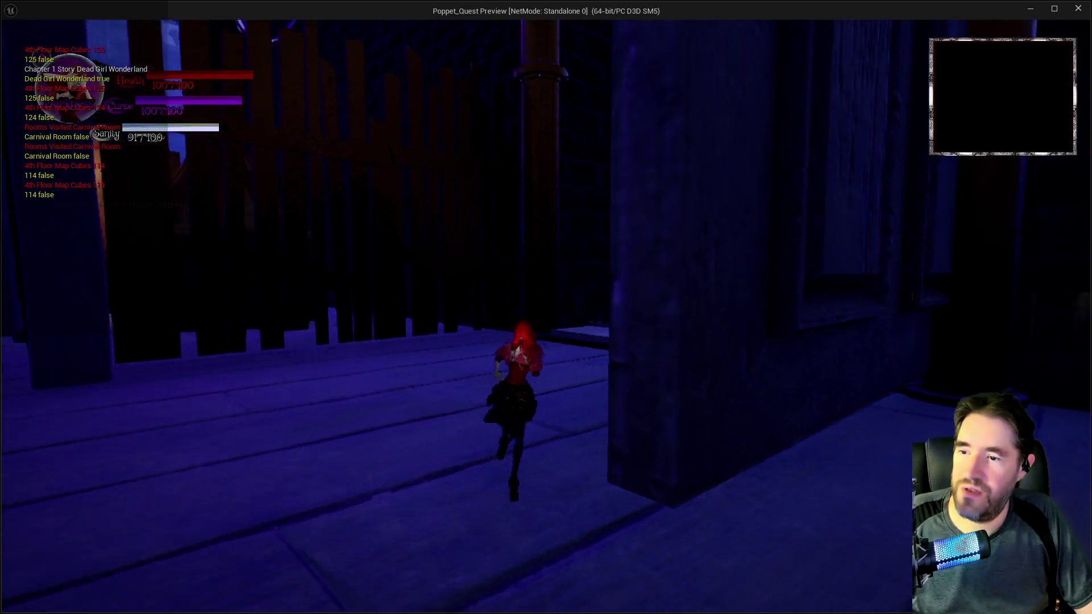
pyautogui.press('w')
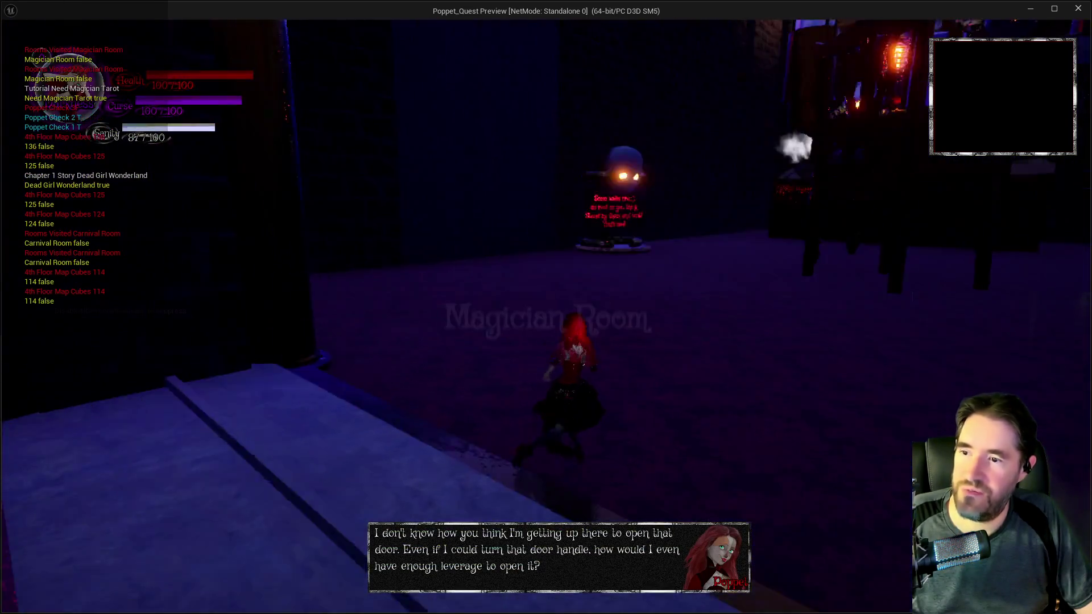
pyautogui.press('s')
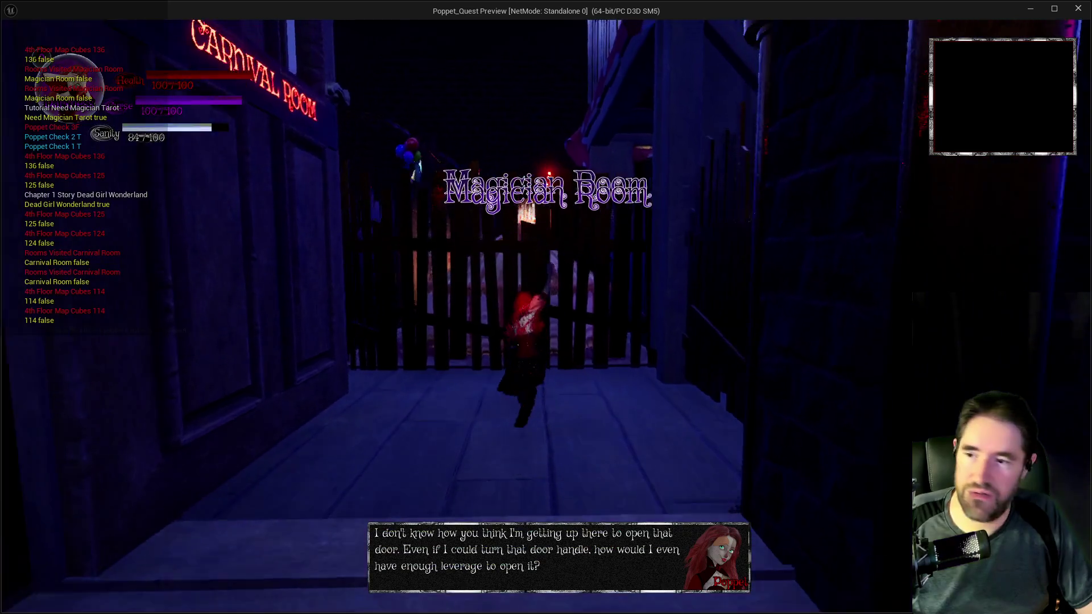
pyautogui.press('w')
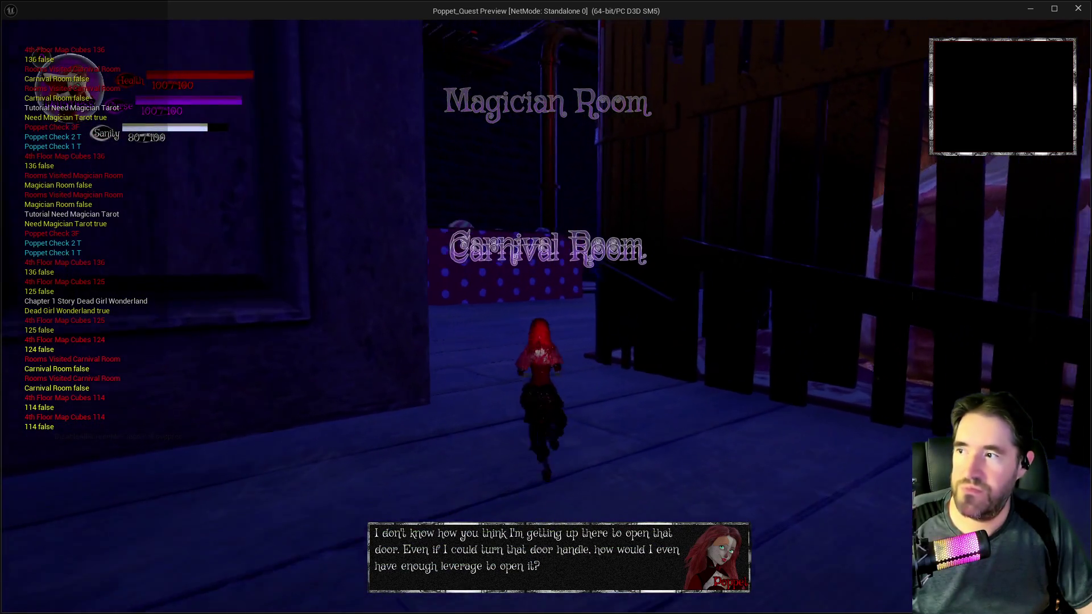
pyautogui.press('Escape')
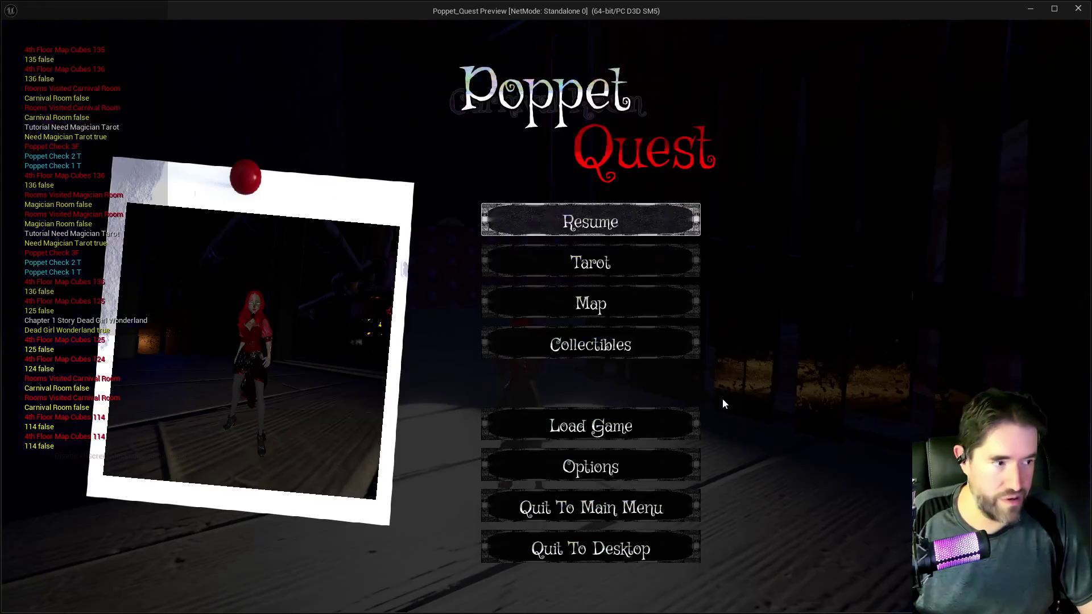
# - Paste the latest debug-log screenshot into Krita as a new layer, then return to the paused game
pyautogui.hotkey('alt', 'Tab')
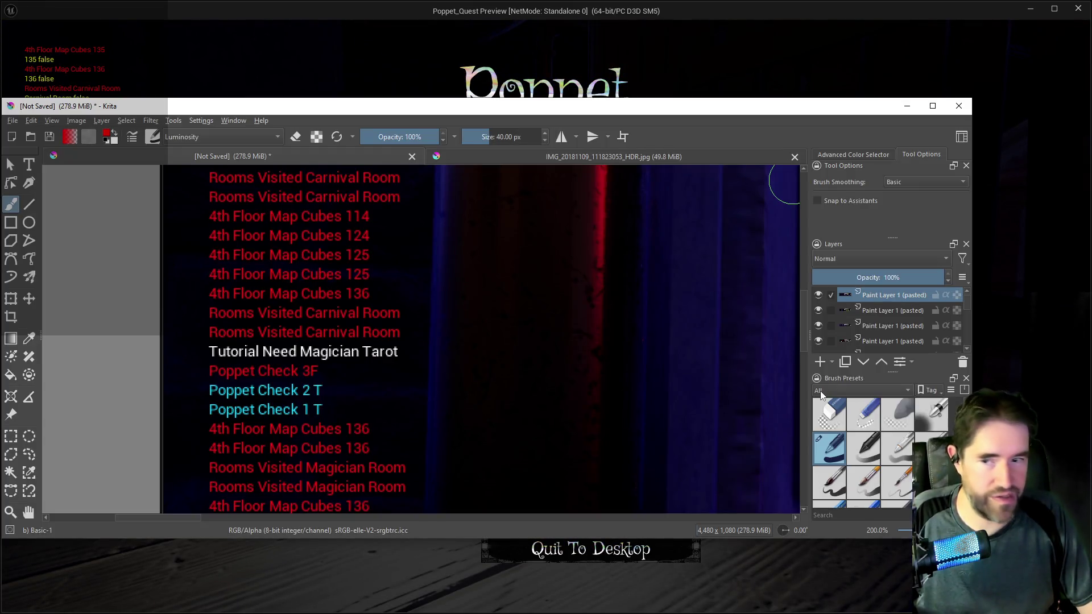
pyautogui.hotkey('ctrl', 'v')
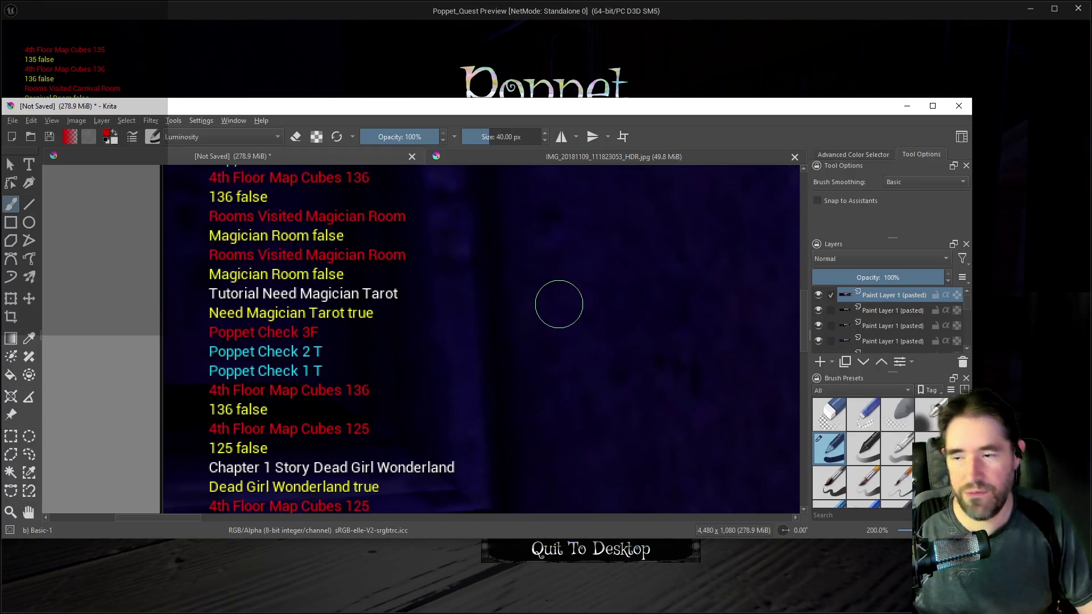
pyautogui.moveTo(804, 326); pyautogui.dragTo(807, 309)
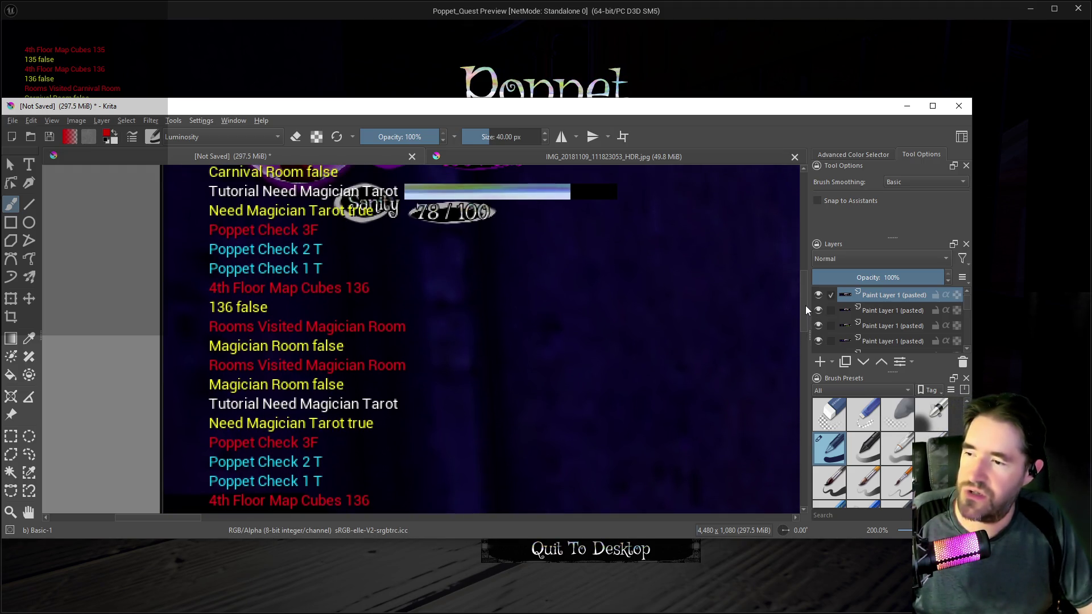
pyautogui.click(340, 79)
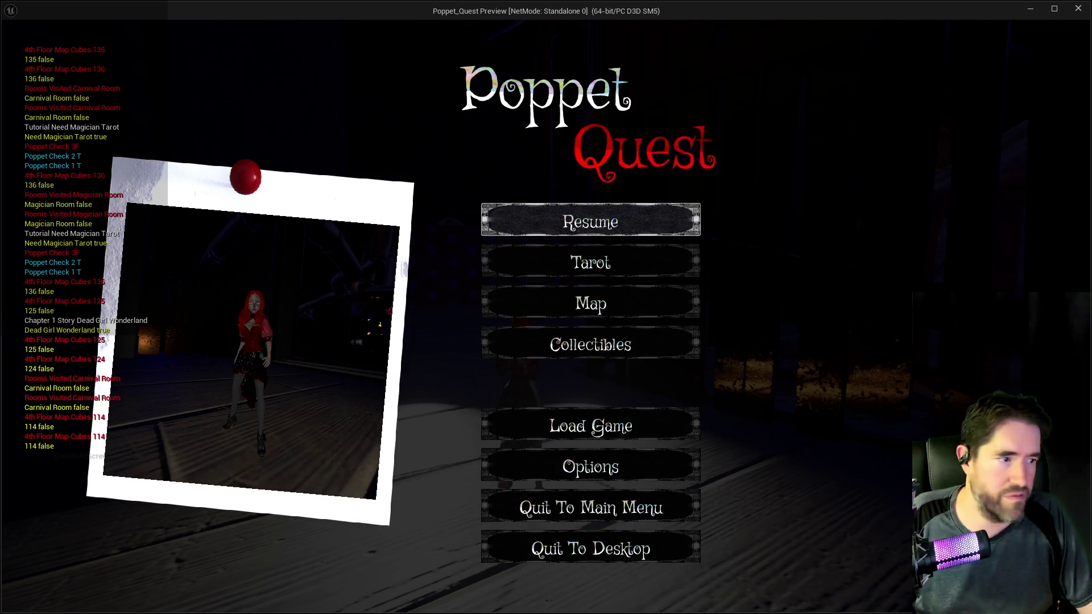
# - End the play-test, select the Event Name of Item Collected node, and switch to BP_Room_Info
pyautogui.click(1075, 14)
pyautogui.scroll(-8, 462, 306)
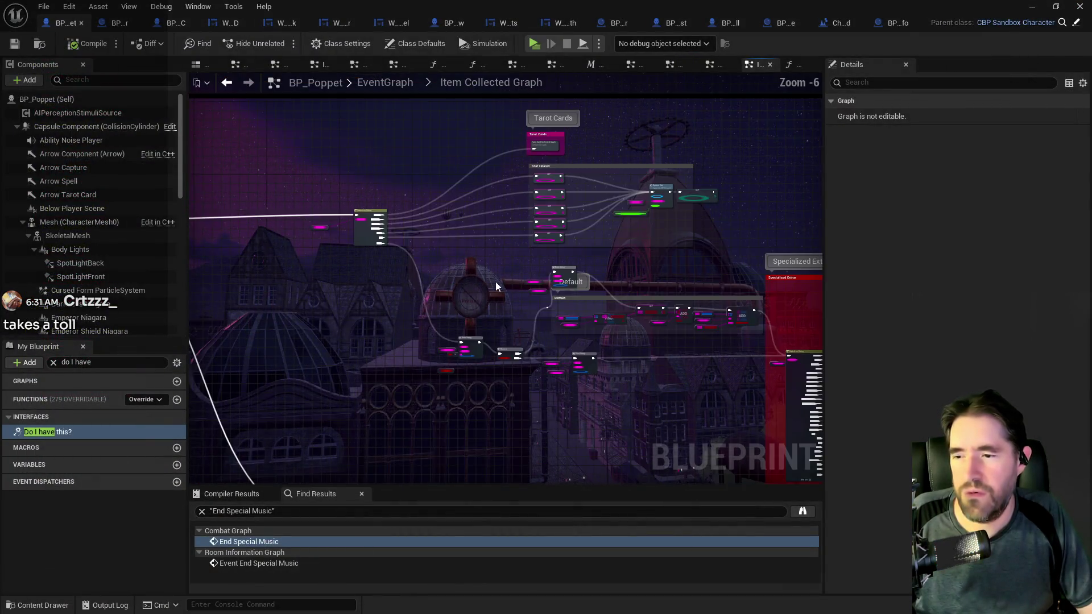
pyautogui.scroll(5, 492, 335)
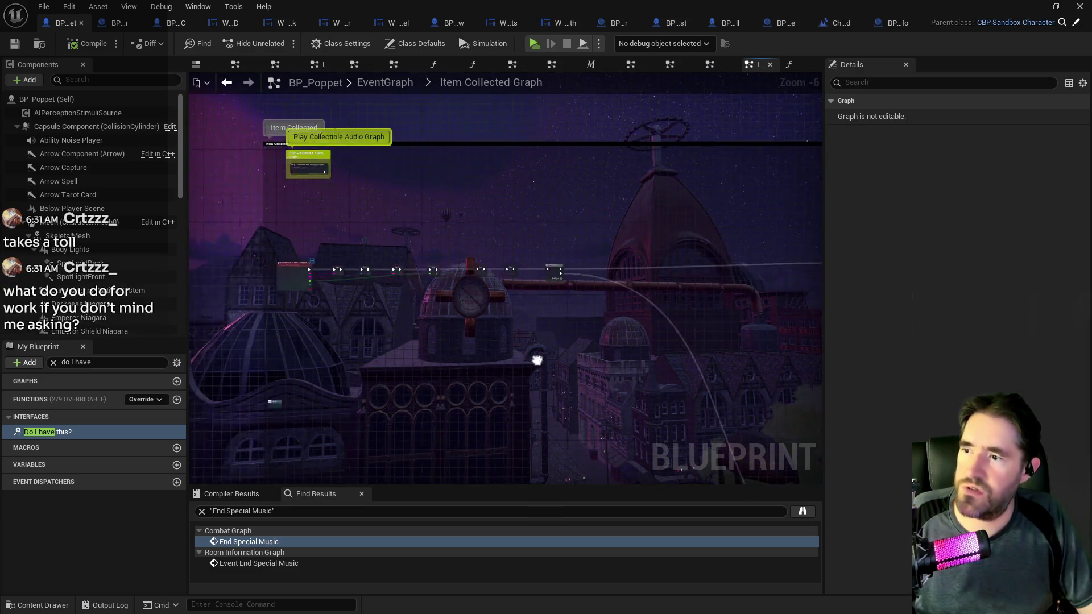
pyautogui.scroll(1, 492, 334)
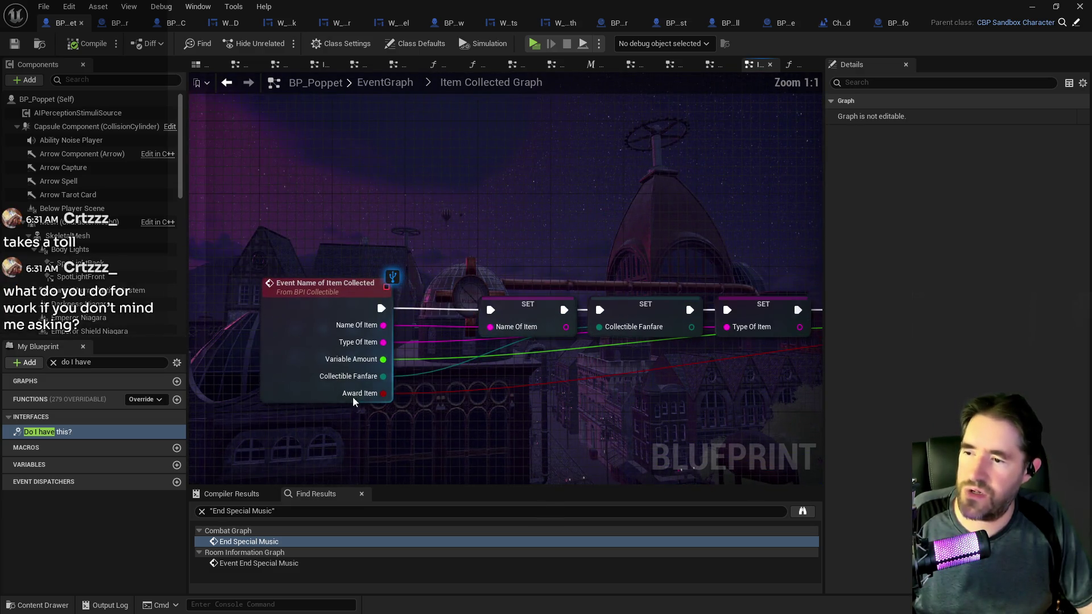
pyautogui.click(307, 392)
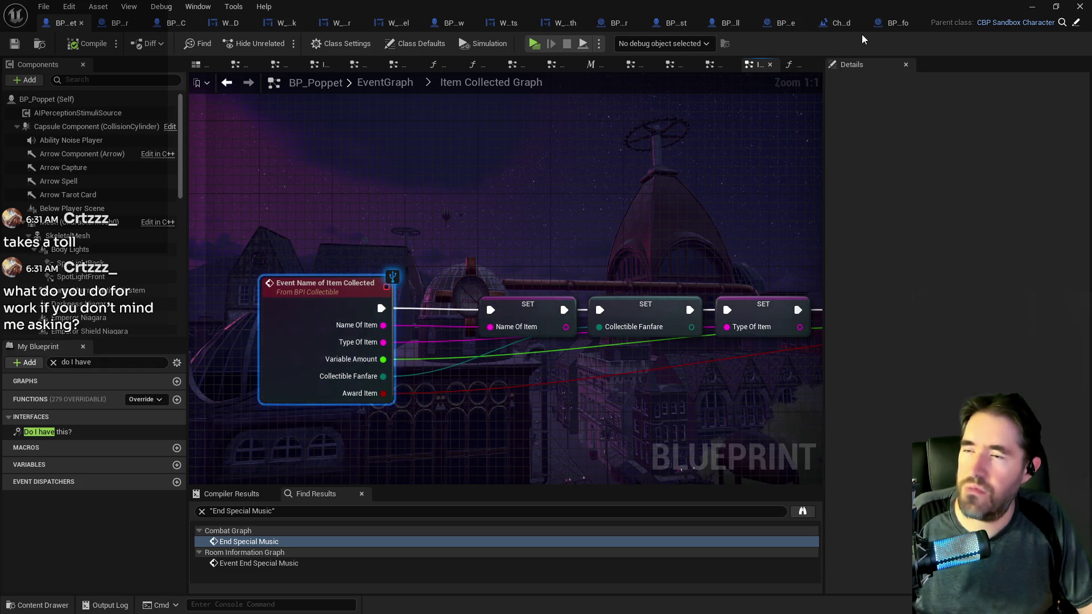
pyautogui.click(880, 25)
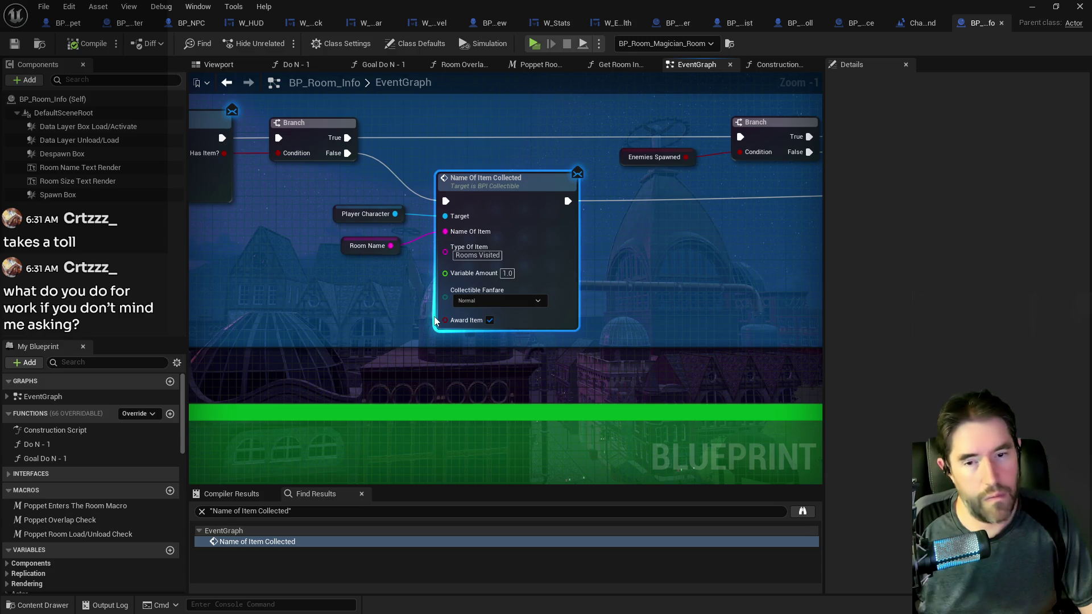
pyautogui.moveTo(382, 295); pyautogui.dragTo(418, 247)
pyautogui.scroll(-3, 417, 252)
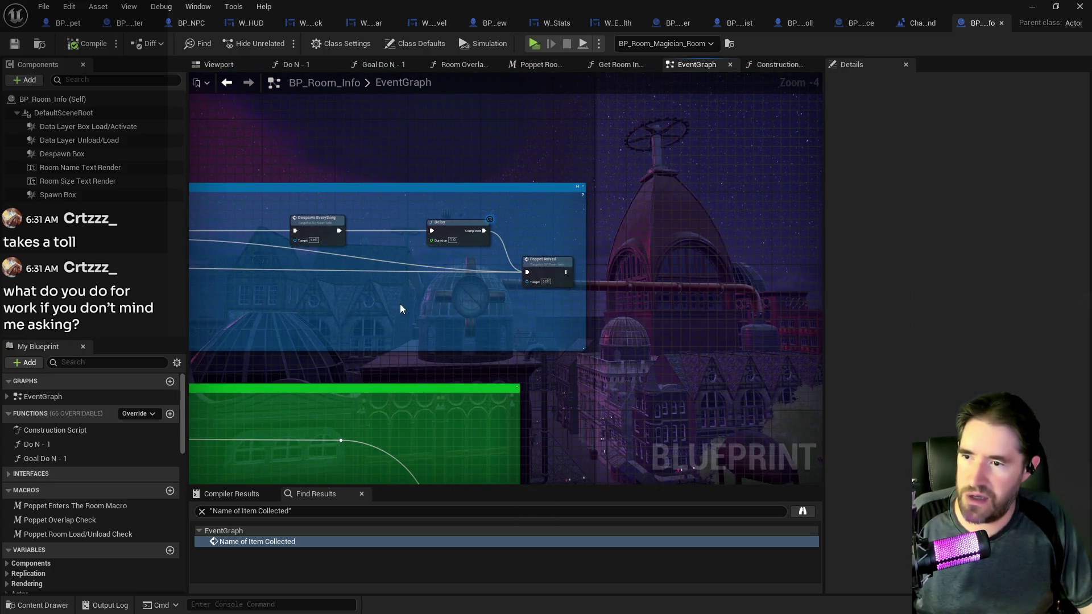
pyautogui.moveTo(400, 304); pyautogui.dragTo(738, 295)
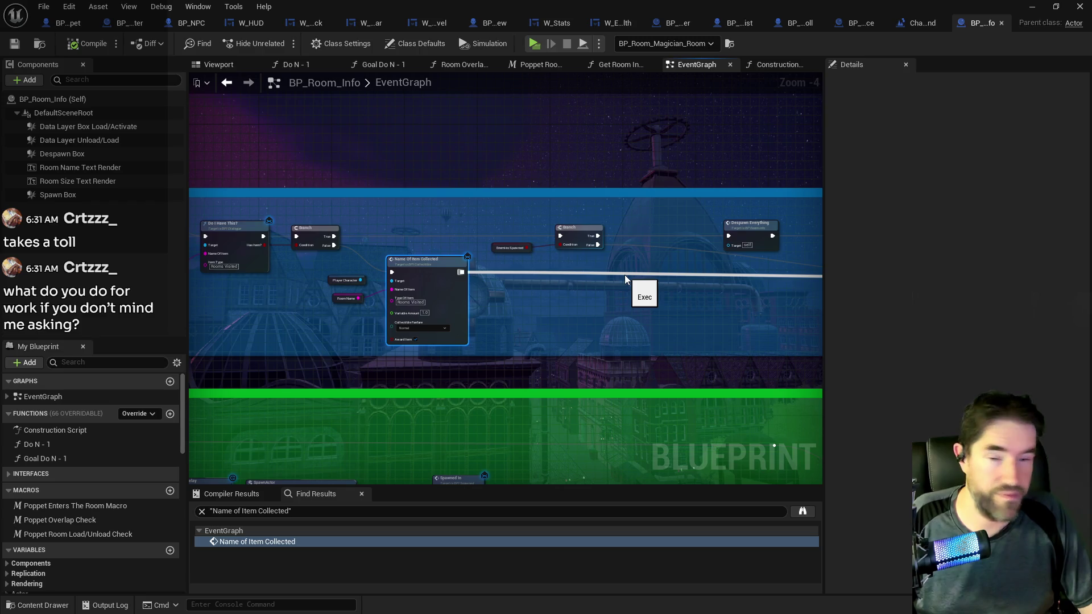
pyautogui.moveTo(556, 305); pyautogui.dragTo(629, 274)
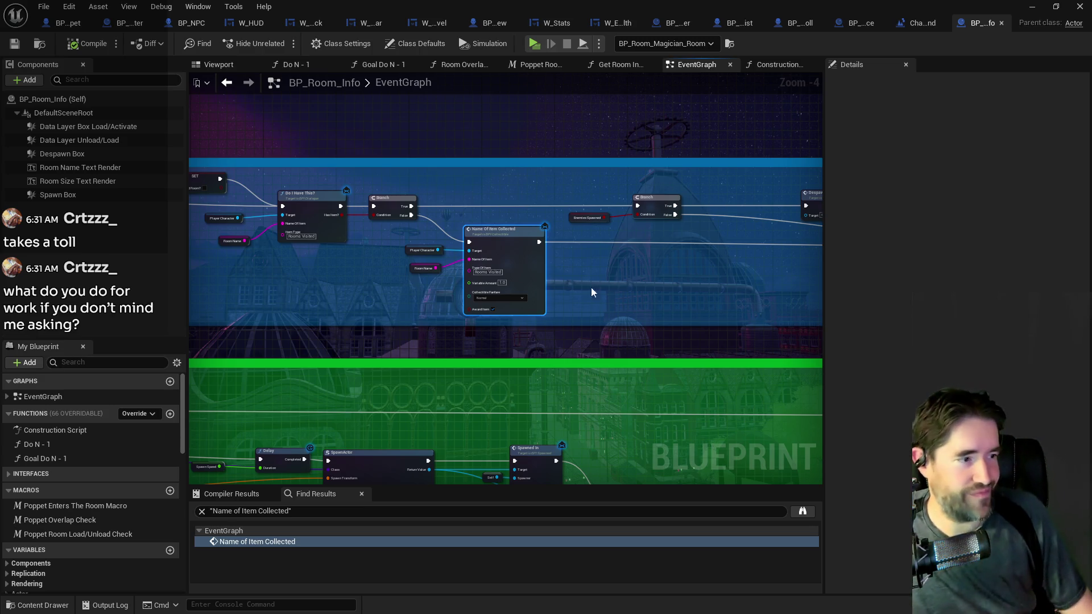
pyautogui.moveTo(555, 283); pyautogui.dragTo(646, 268)
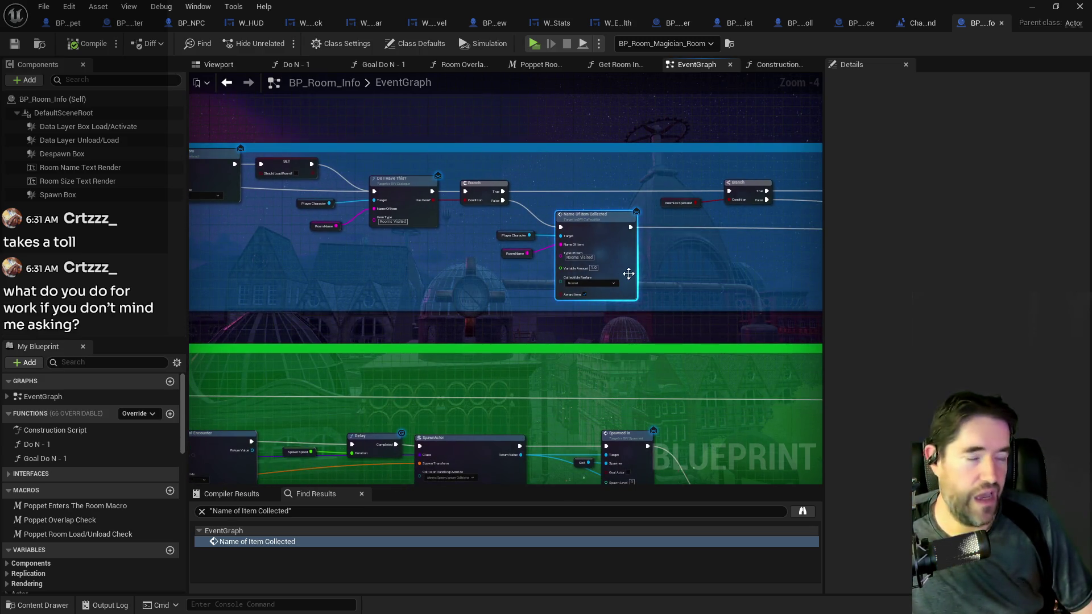
pyautogui.scroll(2, 563, 259)
pyautogui.moveTo(538, 260); pyautogui.dragTo(376, 270)
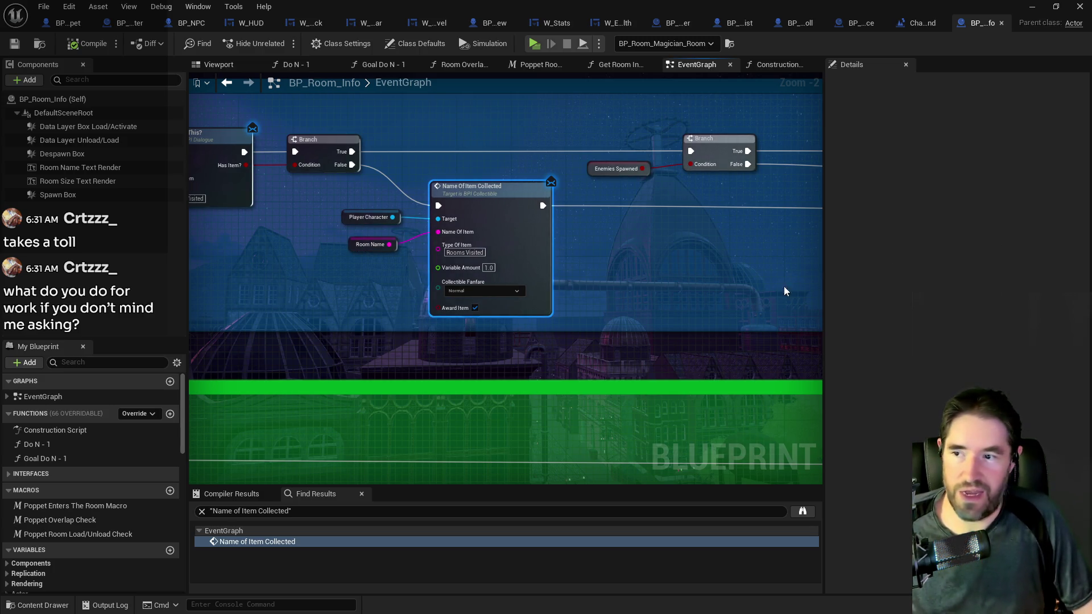
pyautogui.scroll(-2, 653, 287)
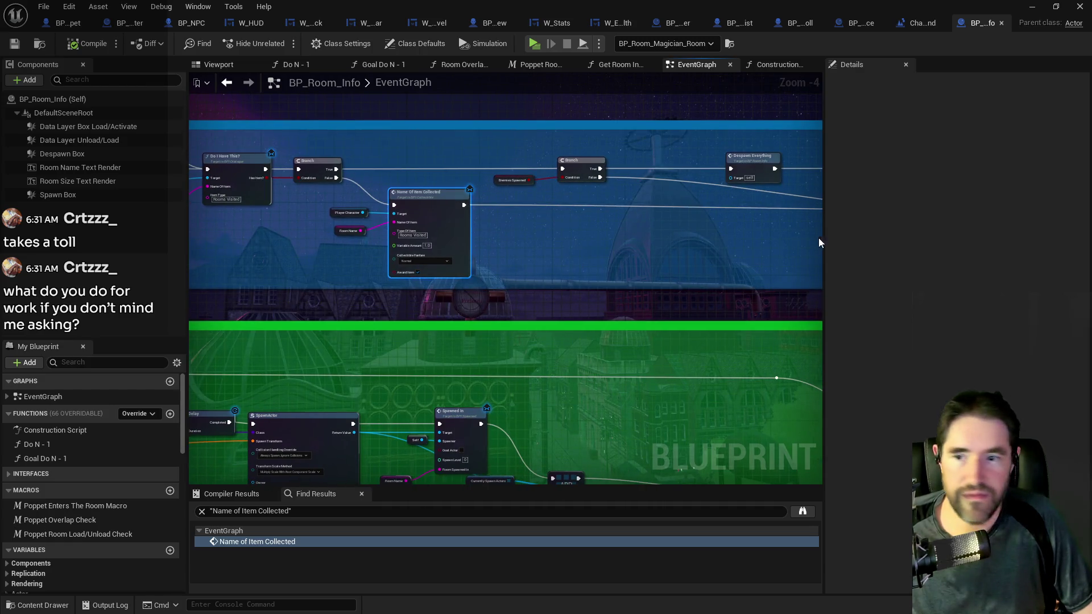
pyautogui.moveTo(824, 238); pyautogui.dragTo(858, 242)
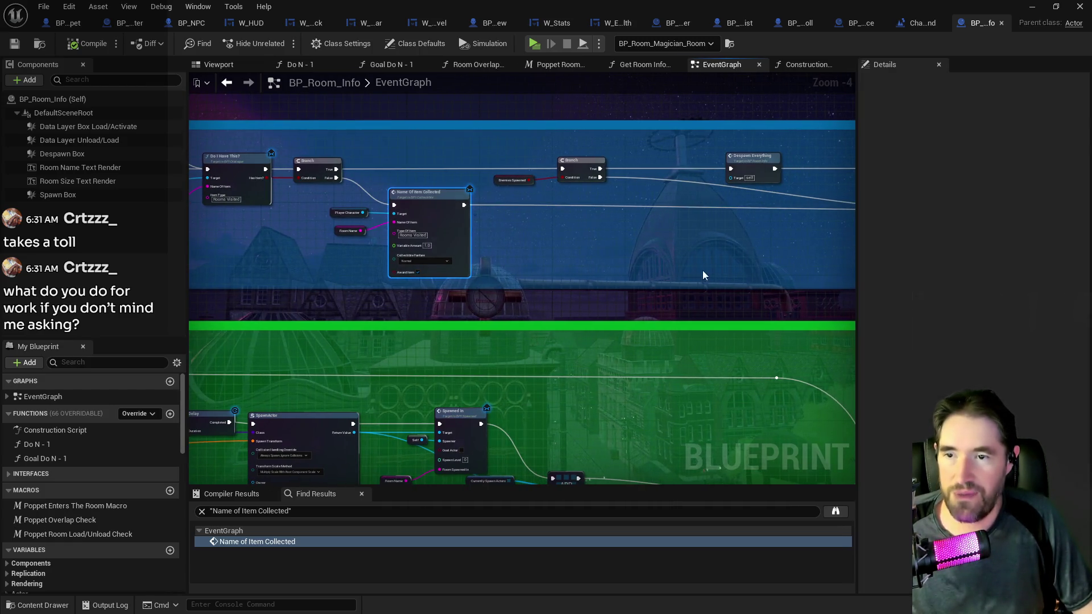
pyautogui.scroll(-1, 701, 271)
pyautogui.moveTo(335, 286); pyautogui.dragTo(524, 315)
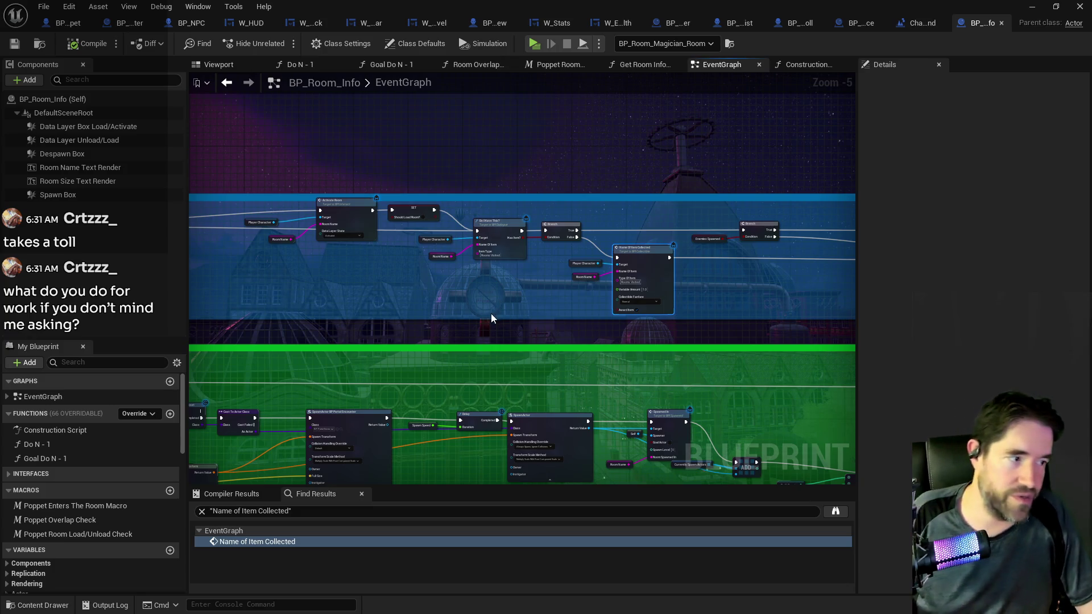
pyautogui.scroll(2, 509, 267)
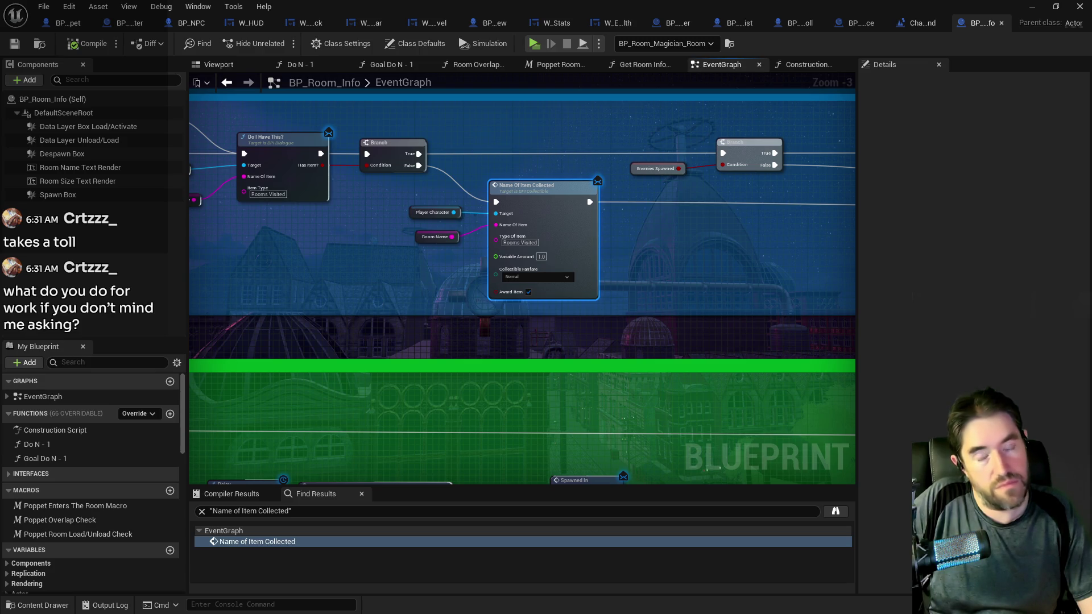
pyautogui.click(66, 26)
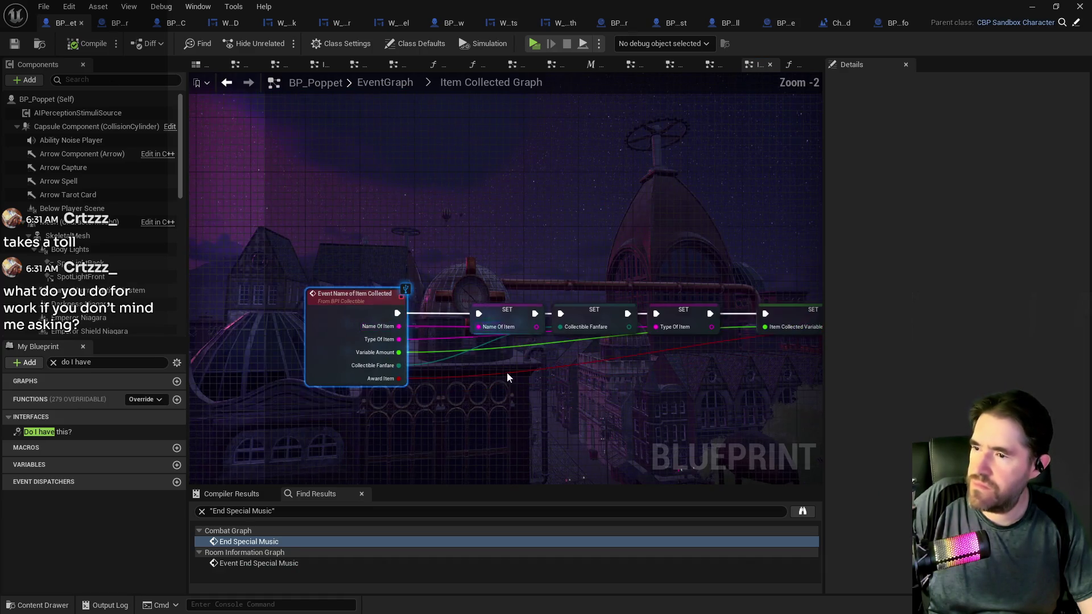
# - Pan along the Item Collected Graph's SET chain to the Play Sound SET and Sequence node
pyautogui.moveTo(507, 373); pyautogui.dragTo(371, 308)
pyautogui.moveTo(597, 339); pyautogui.dragTo(460, 328)
pyautogui.moveTo(638, 336)
pyautogui.mouseDown()
pyautogui.moveTo(502, 326)
pyautogui.moveTo(740, 318)
pyautogui.mouseUp()
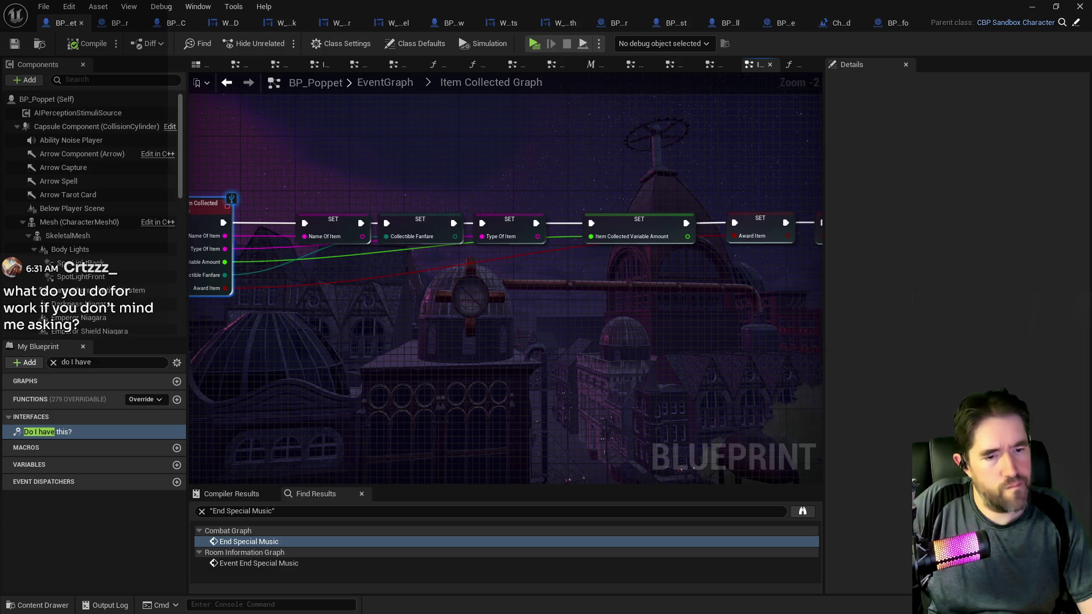
pyautogui.moveTo(511, 366); pyautogui.dragTo(296, 330)
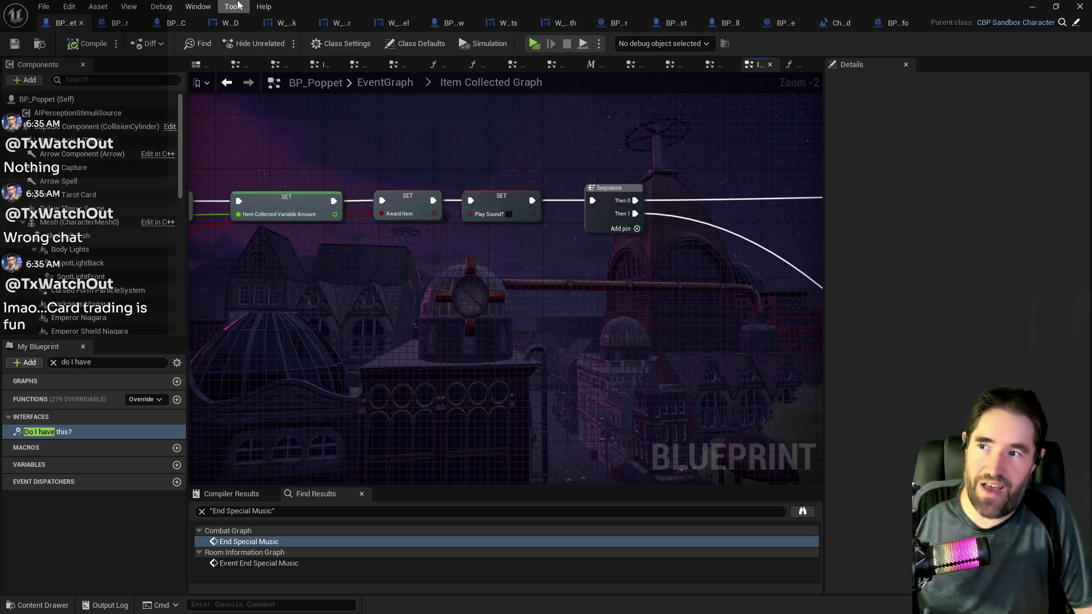
# - Move the blueprint editor aside to reveal the Chapter_1_Dead_Girl_Wonderland level editor
pyautogui.moveTo(348, 5); pyautogui.dragTo(348, 0)
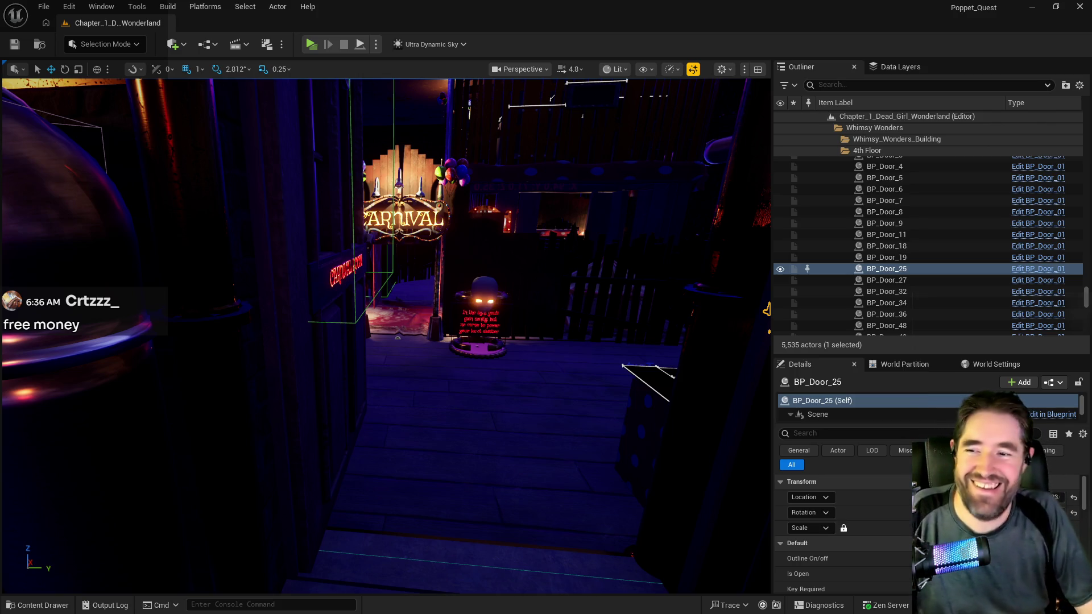
# - Frame BP_Door_25 in the viewport, then bring the BP_Poppet blueprint editor back full-screen
pyautogui.press('f')
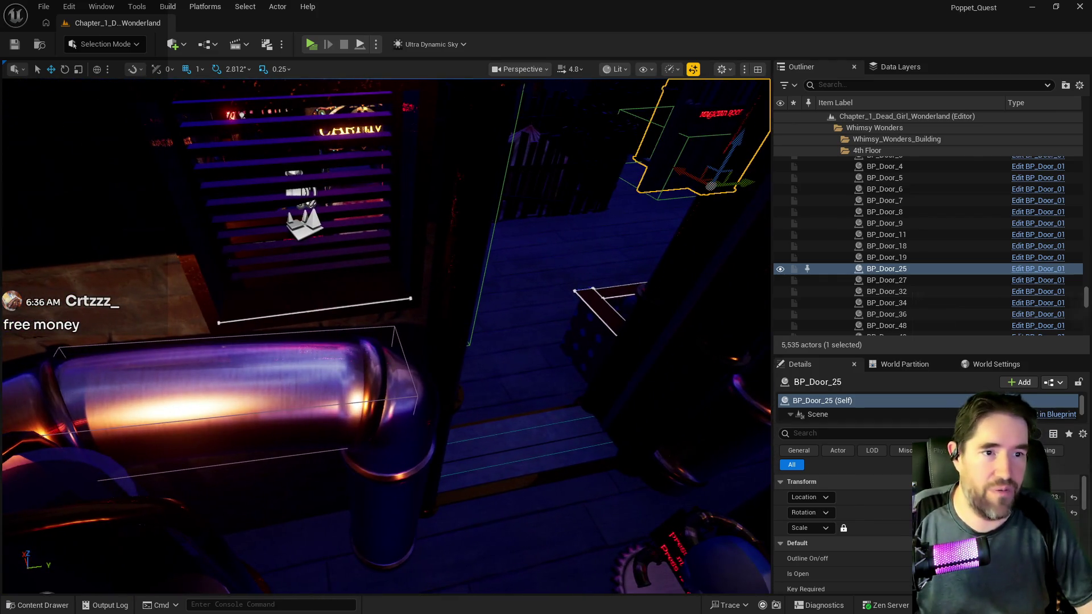
pyautogui.moveTo(1091, 137)
pyautogui.mouseDown()
pyautogui.moveTo(626, 132)
pyautogui.moveTo(584, 117)
pyautogui.moveTo(348, 114)
pyautogui.mouseUp()
pyautogui.doubleClick(349, 114)
pyautogui.scroll(-3, 566, 297)
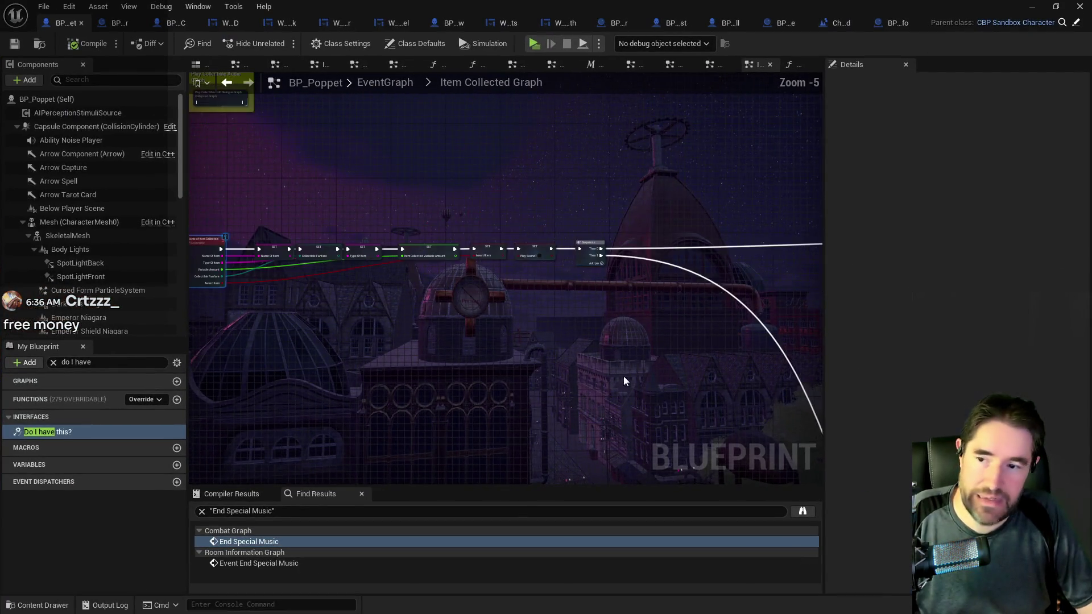
pyautogui.scroll(-5, 629, 394)
pyautogui.moveTo(630, 394)
pyautogui.mouseDown()
pyautogui.moveTo(575, 326)
pyautogui.moveTo(496, 308)
pyautogui.mouseUp()
pyautogui.scroll(5, 496, 304)
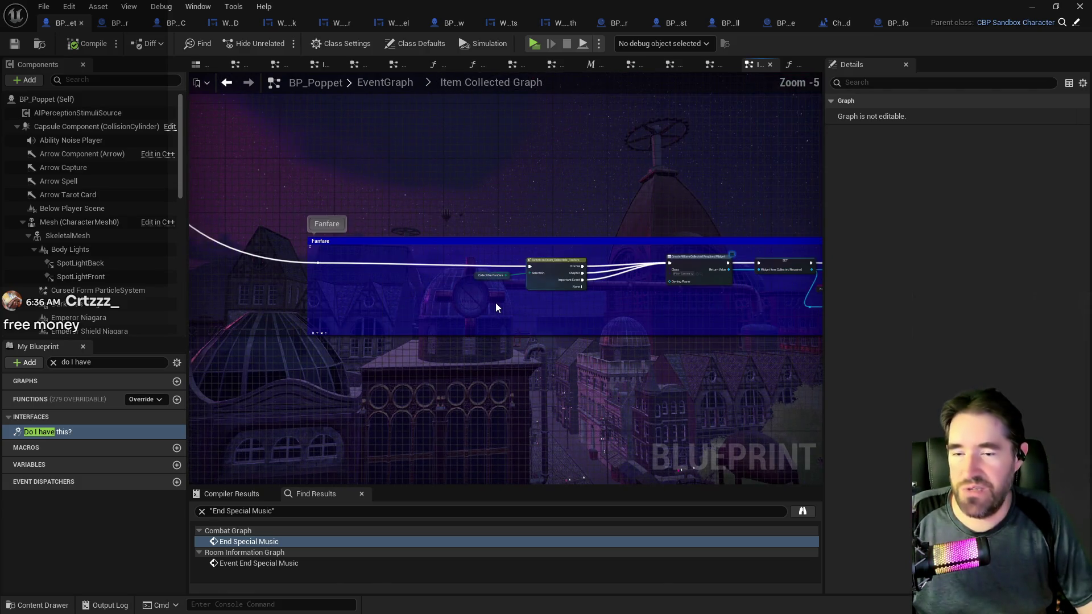
pyautogui.scroll(-4, 552, 322)
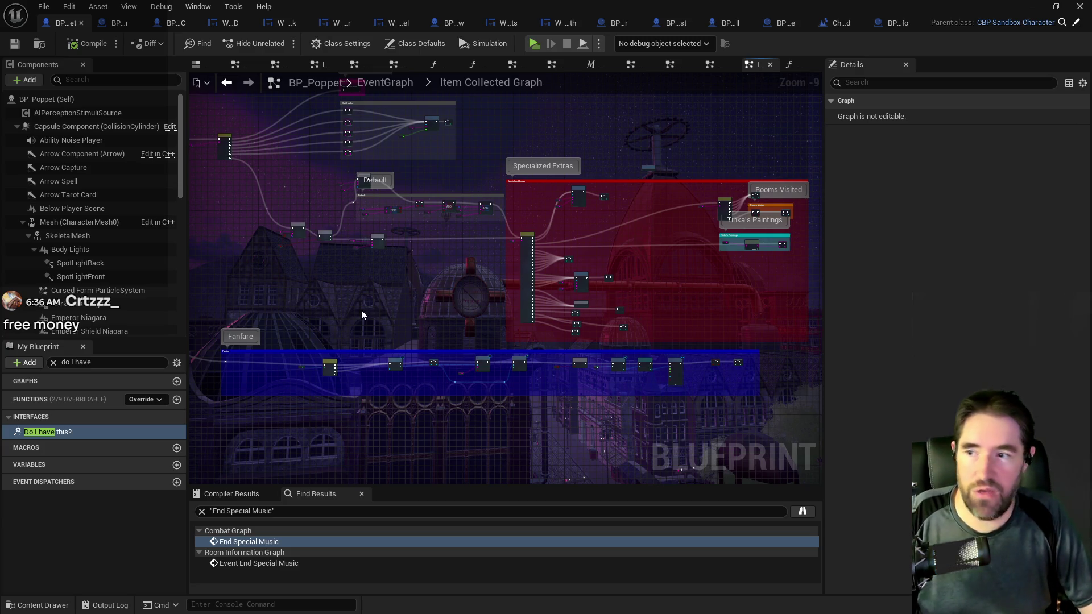
pyautogui.moveTo(361, 310)
pyautogui.mouseDown()
pyautogui.moveTo(409, 365)
pyautogui.moveTo(321, 308)
pyautogui.moveTo(364, 271)
pyautogui.mouseUp()
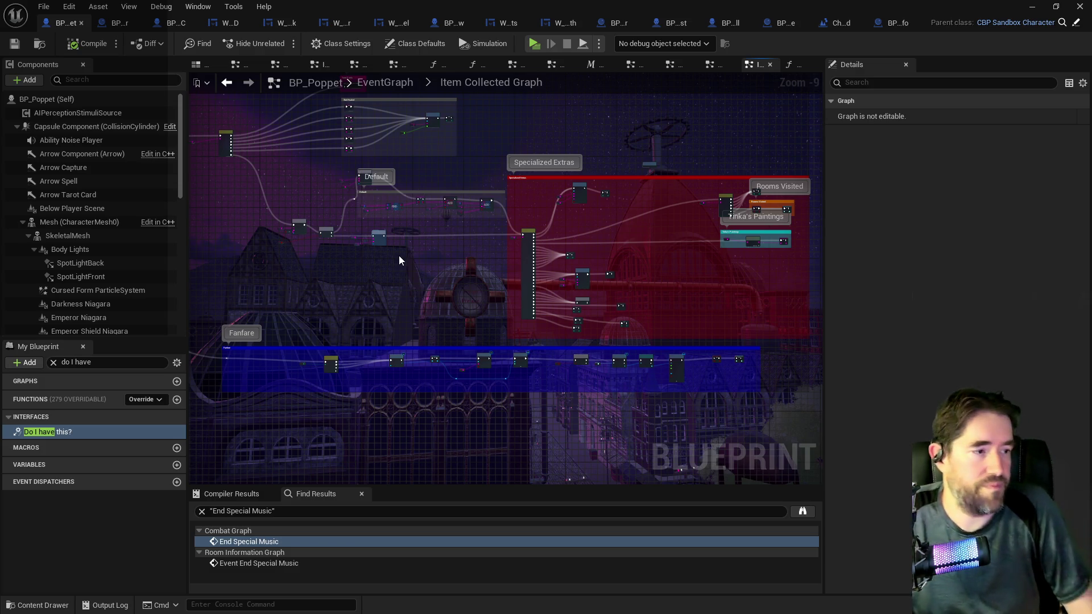
pyautogui.scroll(3, 589, 337)
pyautogui.scroll(2, 589, 336)
pyautogui.scroll(-2, 589, 337)
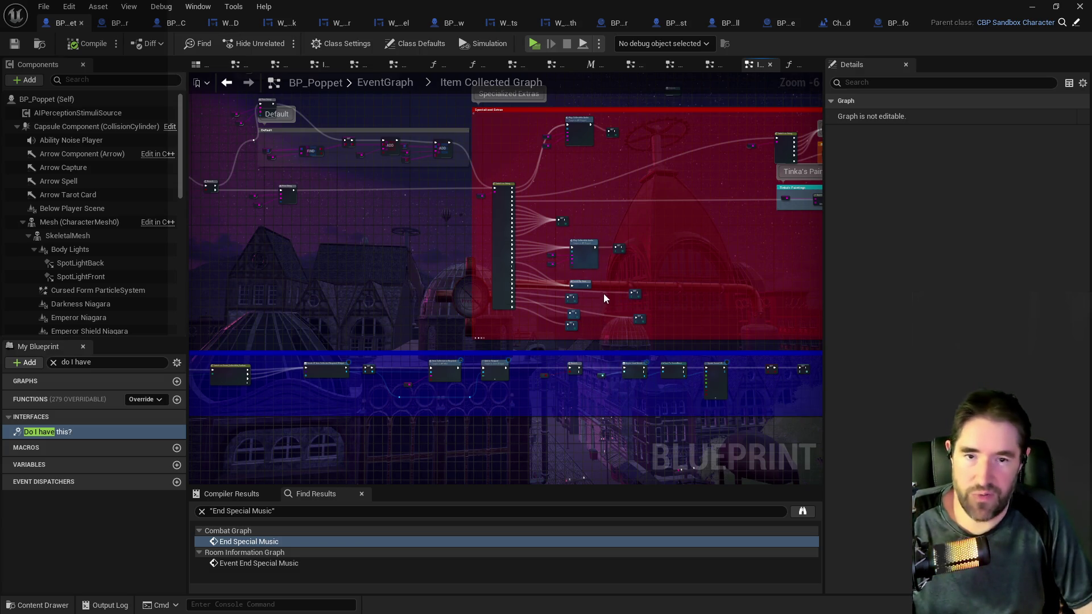
pyautogui.scroll(3, 607, 273)
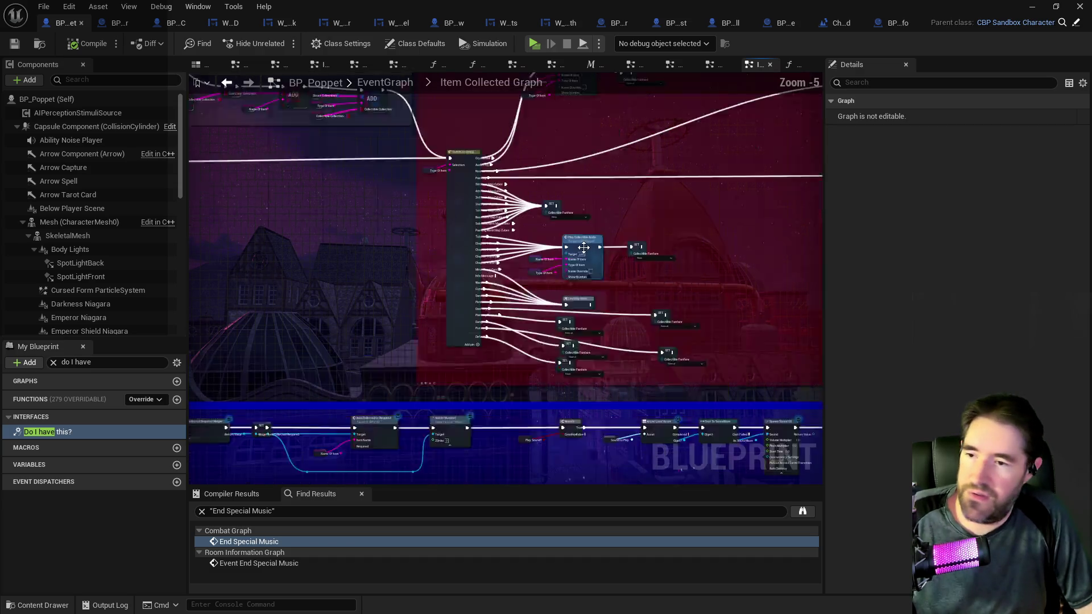
pyautogui.scroll(-1, 657, 290)
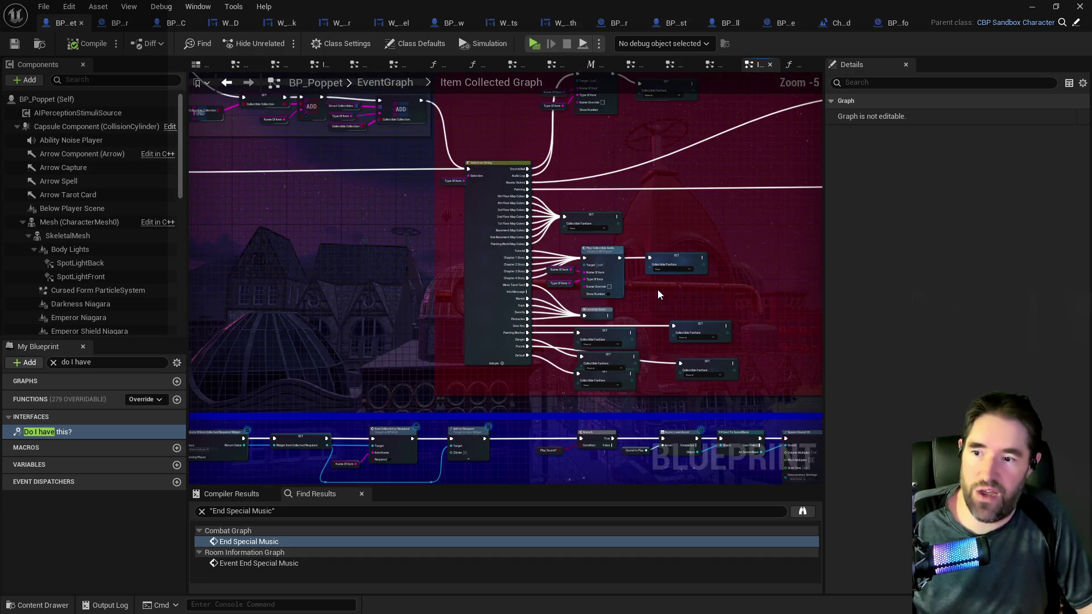
pyautogui.scroll(-1, 657, 289)
pyautogui.moveTo(670, 233)
pyautogui.mouseDown()
pyautogui.moveTo(620, 285)
pyautogui.moveTo(640, 300)
pyautogui.moveTo(505, 214)
pyautogui.mouseUp()
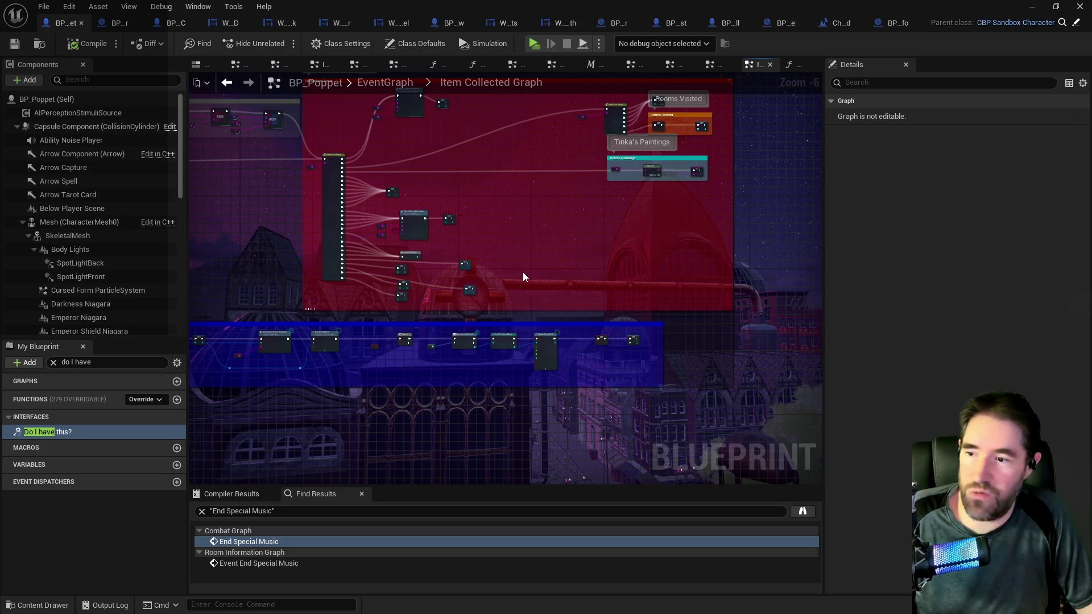
pyautogui.scroll(3, 490, 271)
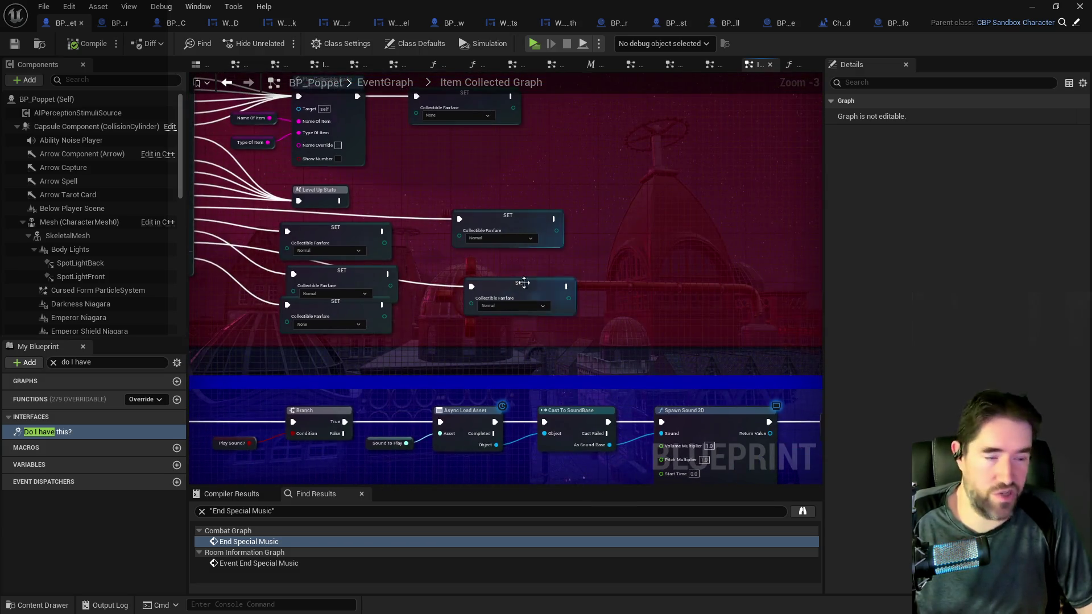
# - Drag the overlapping Collectible Fanfare SET nodes rightward into a stepped row after the Switch on String
pyautogui.moveTo(418, 307); pyautogui.dragTo(548, 296)
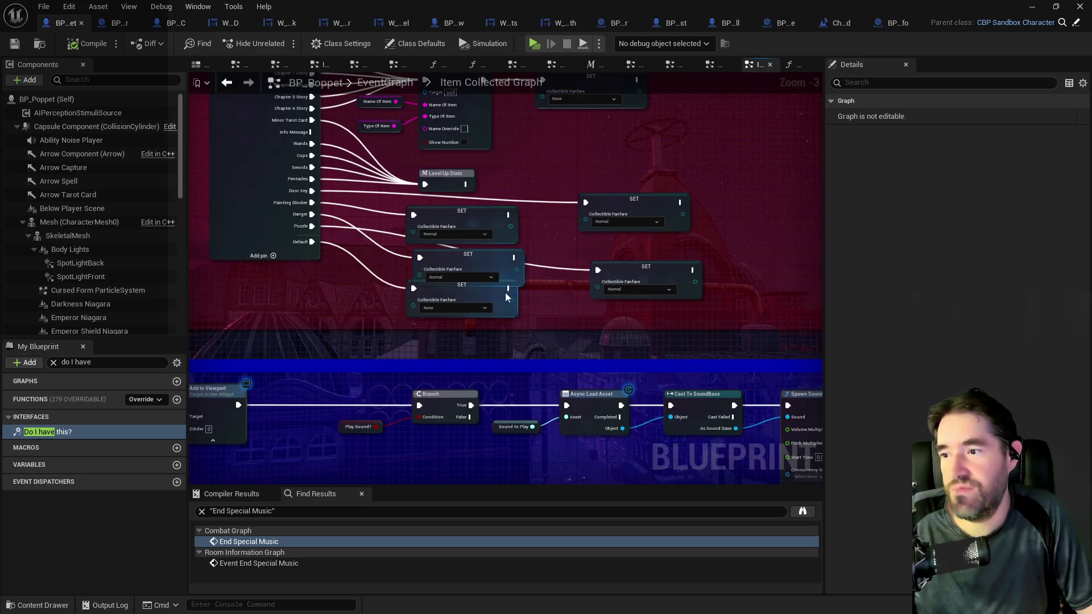
pyautogui.moveTo(476, 258)
pyautogui.mouseDown()
pyautogui.moveTo(732, 237)
pyautogui.moveTo(772, 246)
pyautogui.mouseUp()
pyautogui.moveTo(495, 222)
pyautogui.mouseDown()
pyautogui.moveTo(694, 254)
pyautogui.moveTo(783, 208)
pyautogui.mouseUp()
pyautogui.moveTo(644, 207)
pyautogui.mouseDown()
pyautogui.moveTo(670, 186)
pyautogui.moveTo(647, 193)
pyautogui.mouseUp()
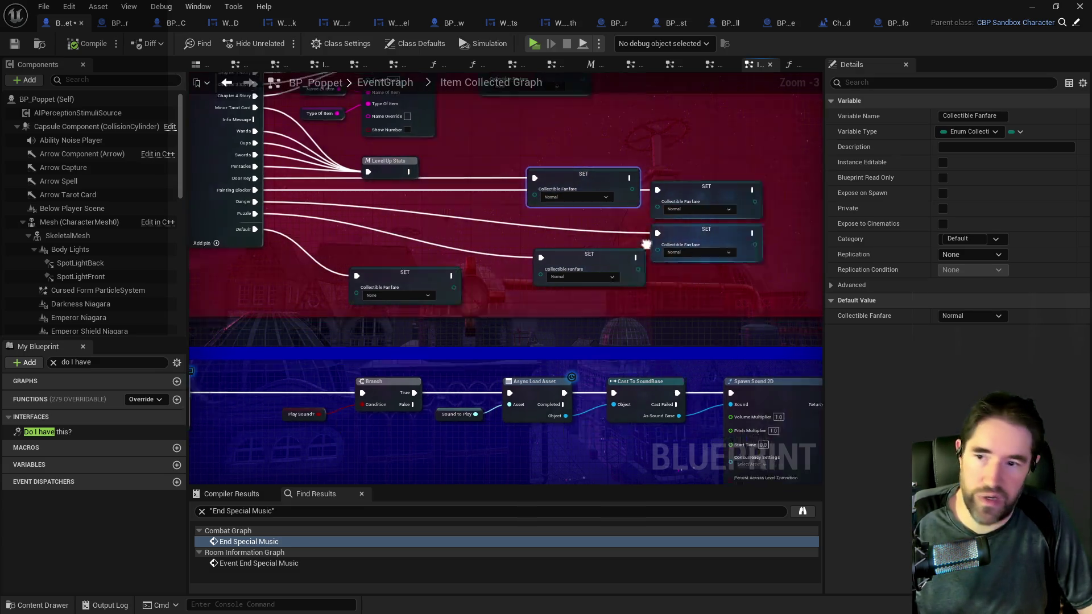
pyautogui.moveTo(653, 239)
pyautogui.mouseDown()
pyautogui.moveTo(717, 244)
pyautogui.moveTo(777, 213)
pyautogui.mouseUp()
pyautogui.moveTo(497, 262)
pyautogui.mouseDown()
pyautogui.moveTo(824, 256)
pyautogui.moveTo(732, 228)
pyautogui.moveTo(693, 231)
pyautogui.mouseUp()
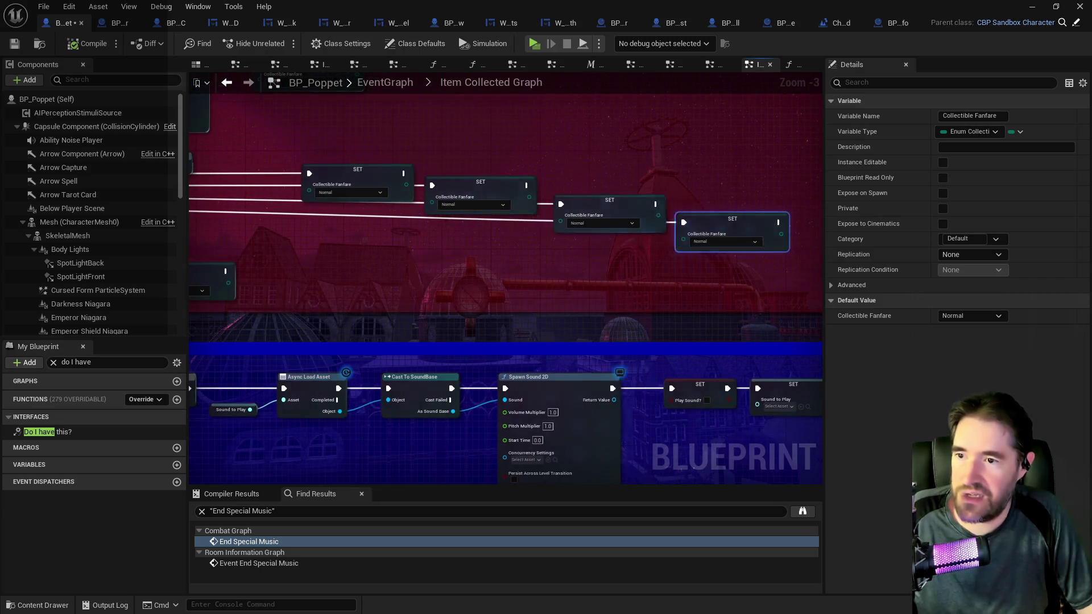
pyautogui.scroll(-2, 595, 275)
pyautogui.moveTo(781, 283)
pyautogui.mouseDown()
pyautogui.moveTo(831, 264)
pyautogui.moveTo(752, 257)
pyautogui.mouseUp()
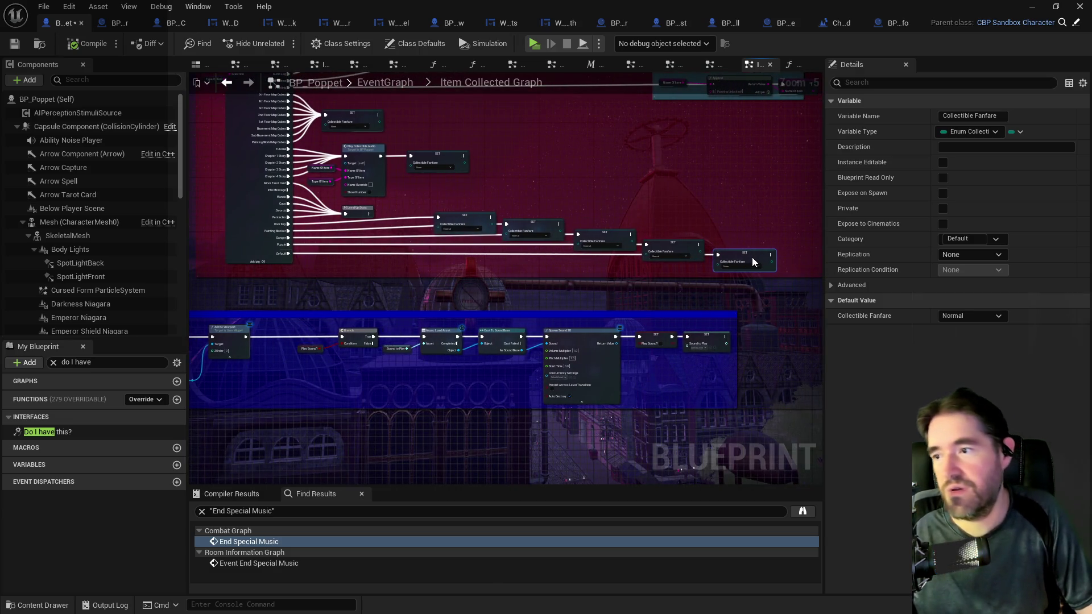
pyautogui.scroll(3, 588, 340)
# - Align all five Collectible Fanfare SET nodes, including the None one, into a neat non-overlapping row
pyautogui.moveTo(588, 340); pyautogui.dragTo(477, 313)
pyautogui.moveTo(549, 253); pyautogui.dragTo(550, 249)
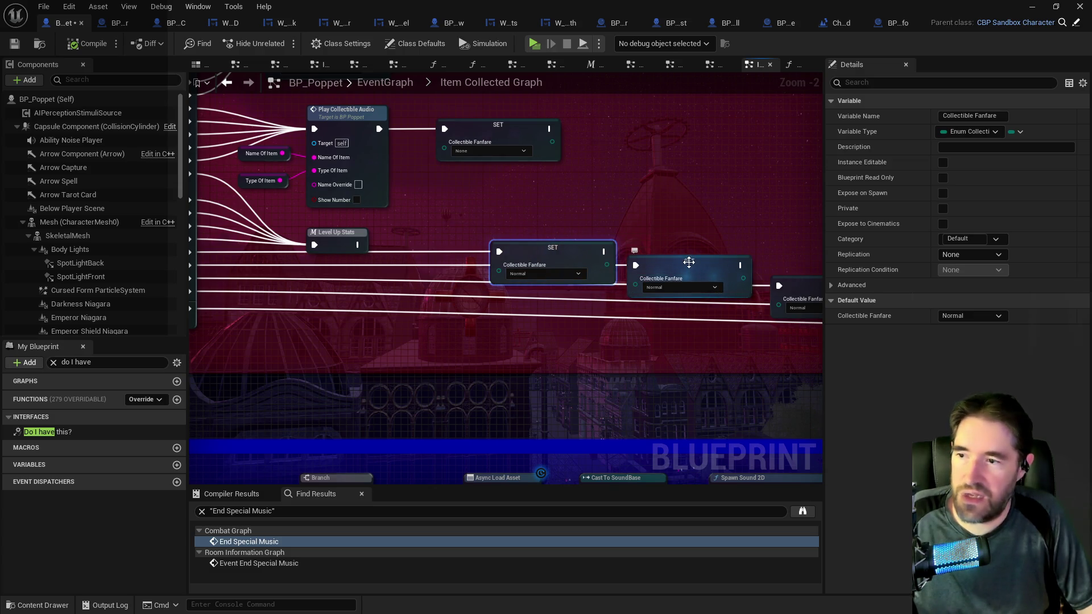
pyautogui.moveTo(689, 262); pyautogui.dragTo(466, 282)
pyautogui.click(540, 291)
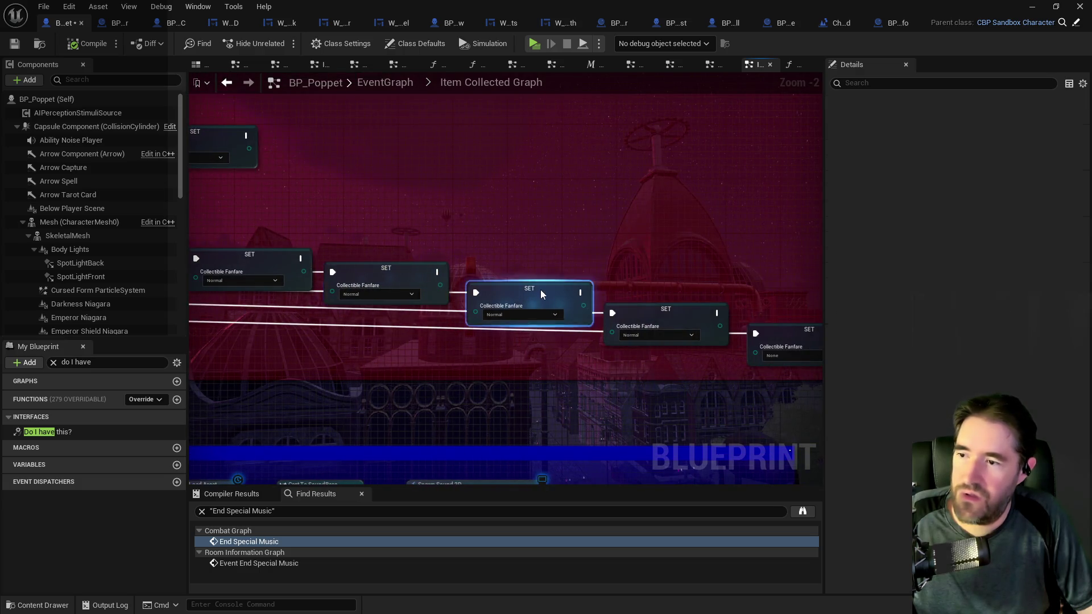
pyautogui.moveTo(540, 289); pyautogui.dragTo(540, 282)
pyautogui.moveTo(648, 304); pyautogui.dragTo(654, 296)
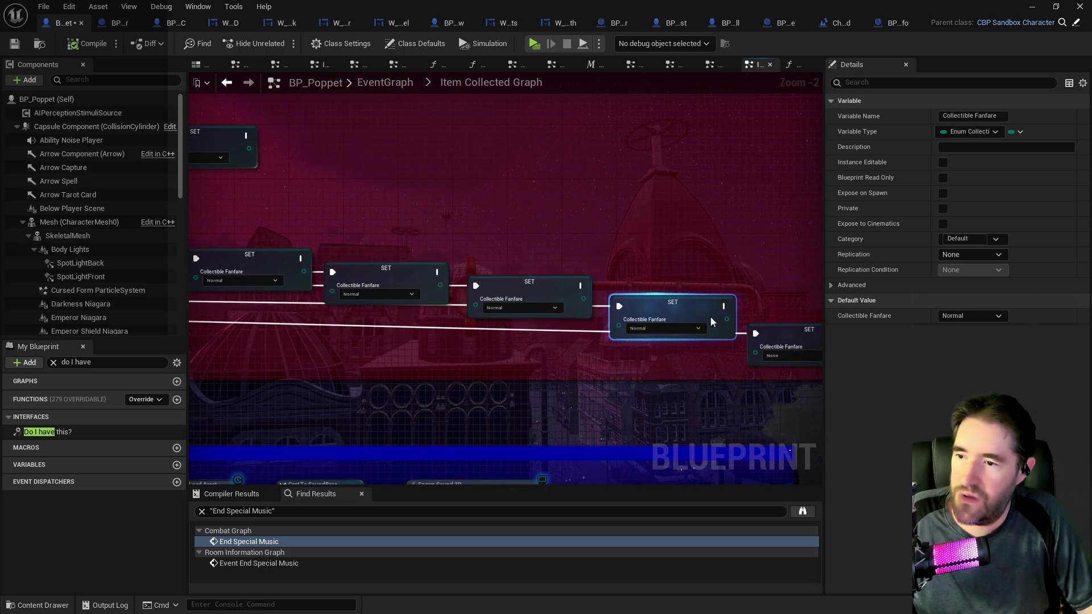
pyautogui.moveTo(711, 316); pyautogui.dragTo(546, 313)
pyautogui.scroll(-1, 546, 313)
pyautogui.moveTo(638, 309); pyautogui.dragTo(639, 303)
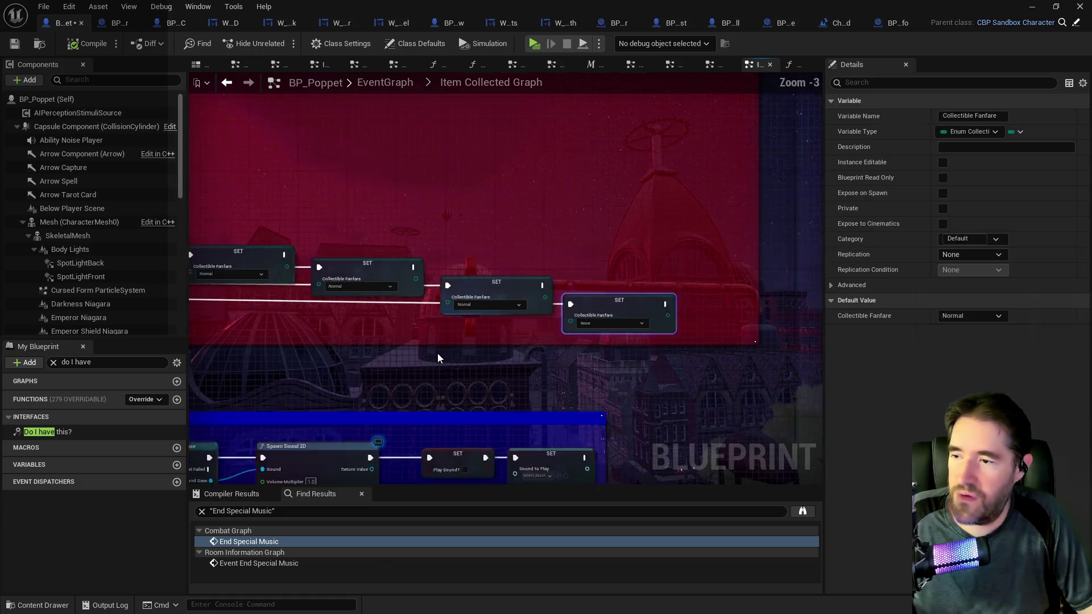
pyautogui.scroll(-3, 438, 355)
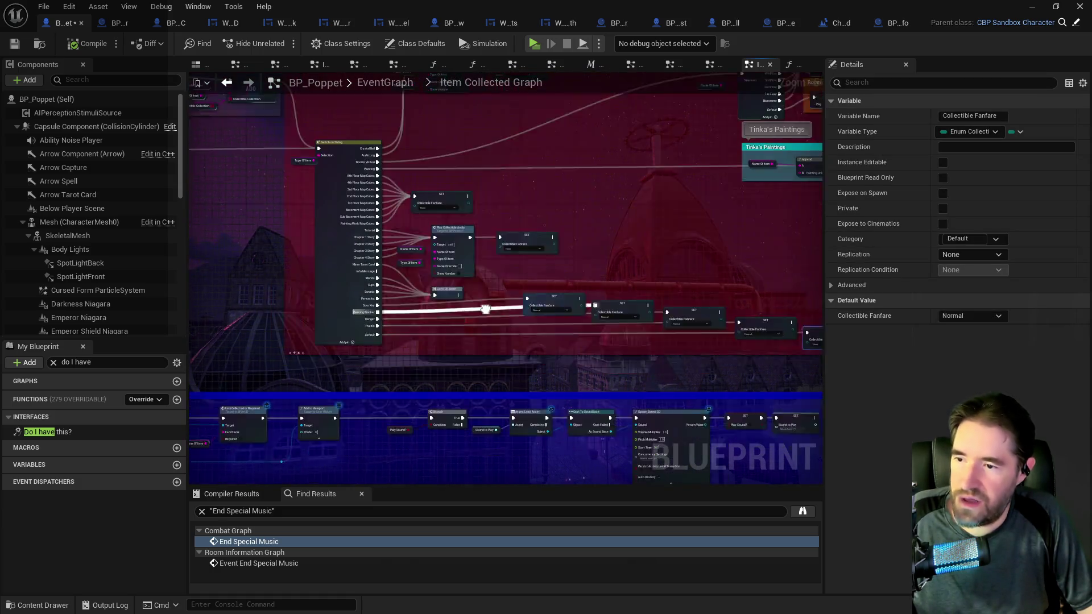
pyautogui.moveTo(456, 250)
pyautogui.mouseDown()
pyautogui.moveTo(774, 291)
pyautogui.moveTo(780, 307)
pyautogui.moveTo(772, 301)
pyautogui.mouseUp()
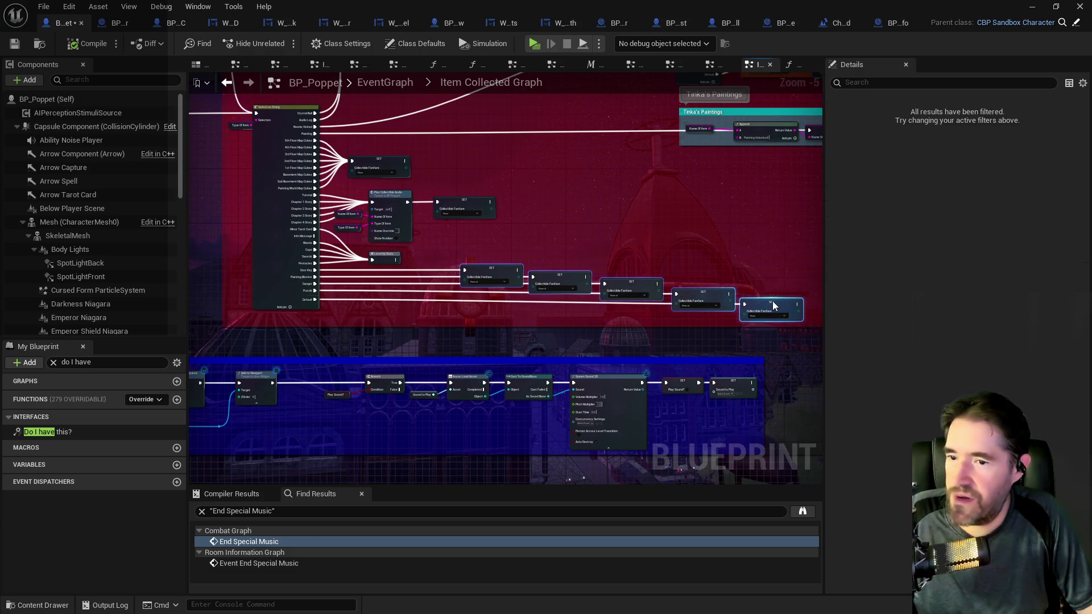
pyautogui.click(510, 322)
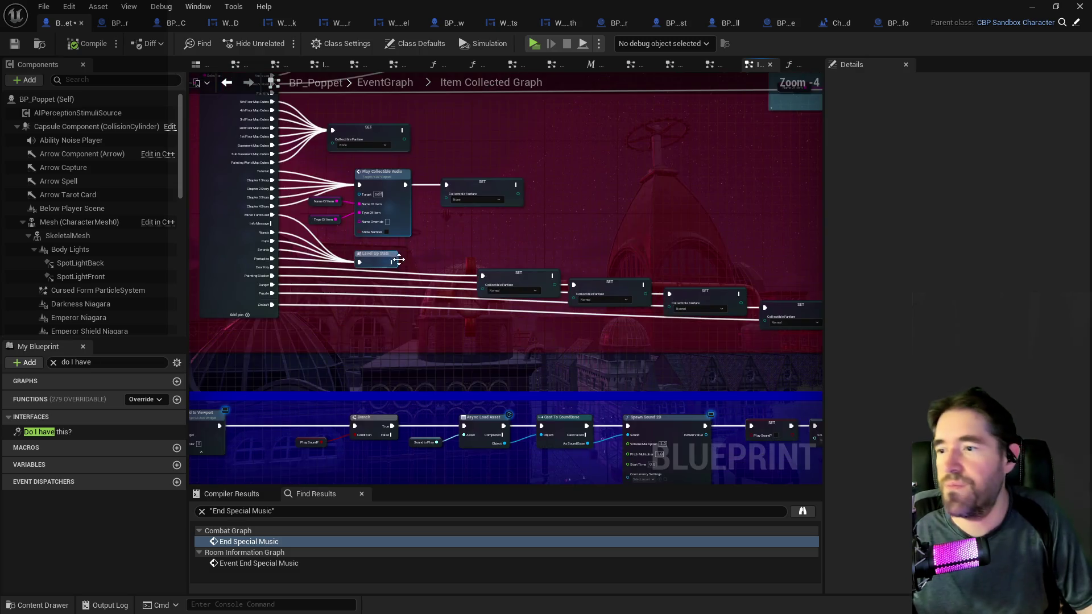
pyautogui.scroll(1, 557, 285)
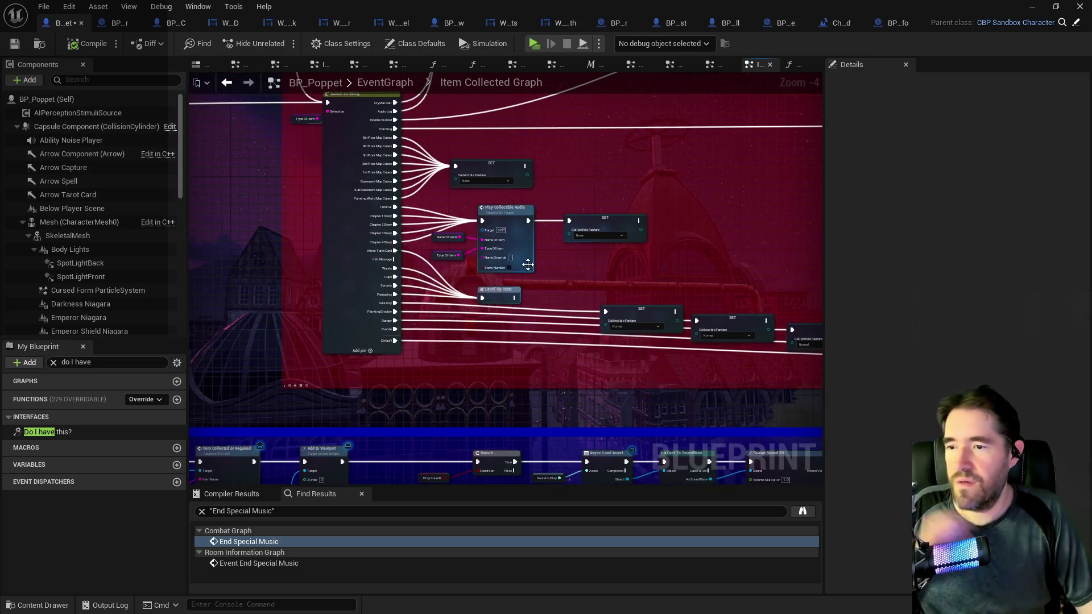
pyautogui.scroll(3, 530, 265)
pyautogui.scroll(-3, 525, 315)
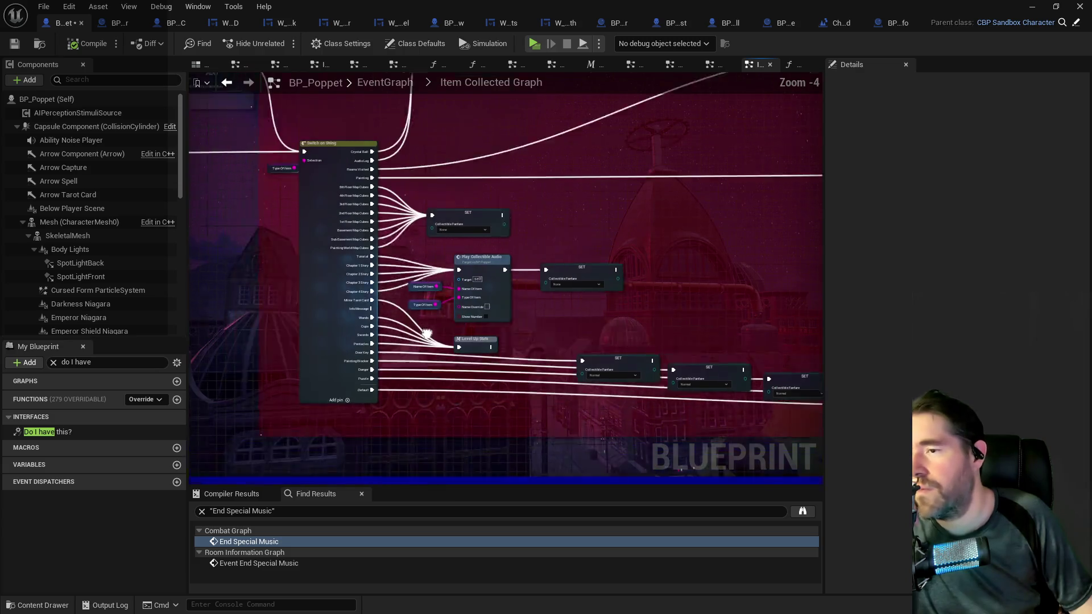
# - Inspect the Play Collectible HUD Dialogue graph's Set HUD Dialogue, delay and Clear HUD Dialogue nodes, then return
pyautogui.doubleClick(526, 319)
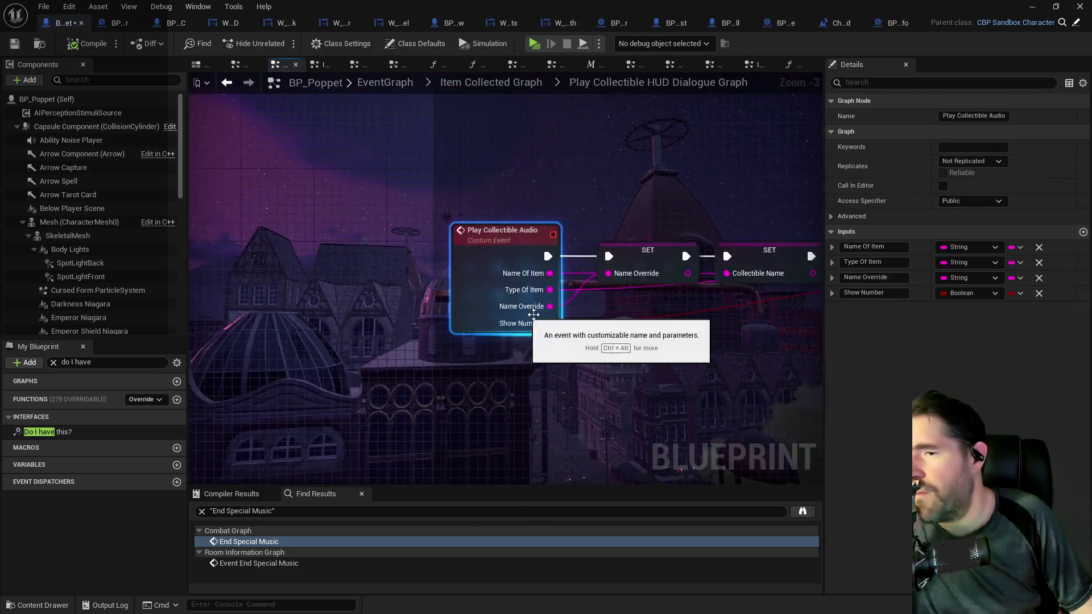
pyautogui.scroll(2, 574, 243)
pyautogui.scroll(-3, 266, 348)
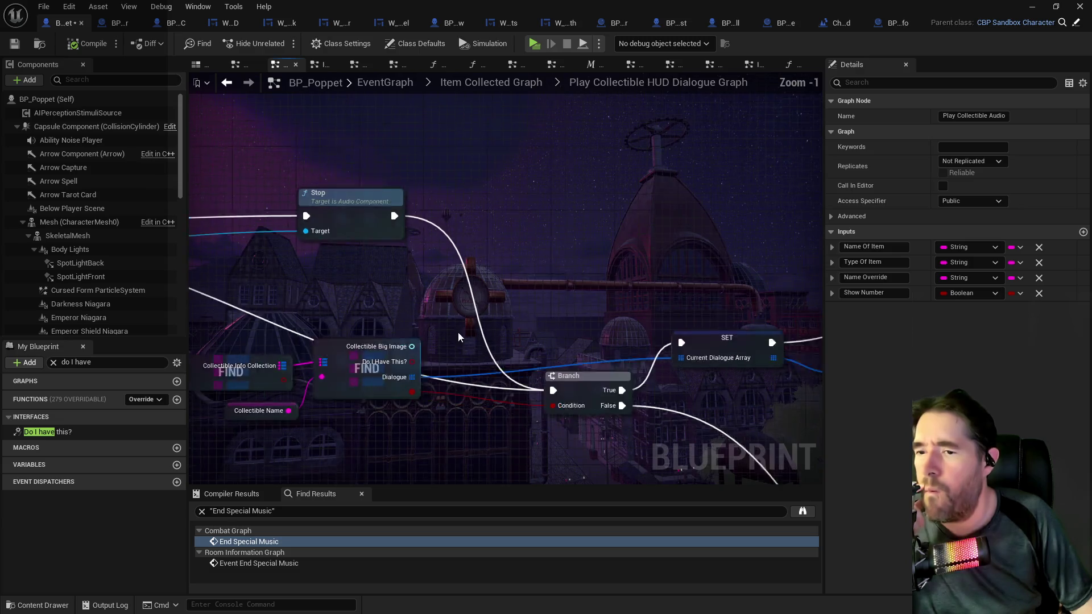
pyautogui.scroll(-2, 507, 353)
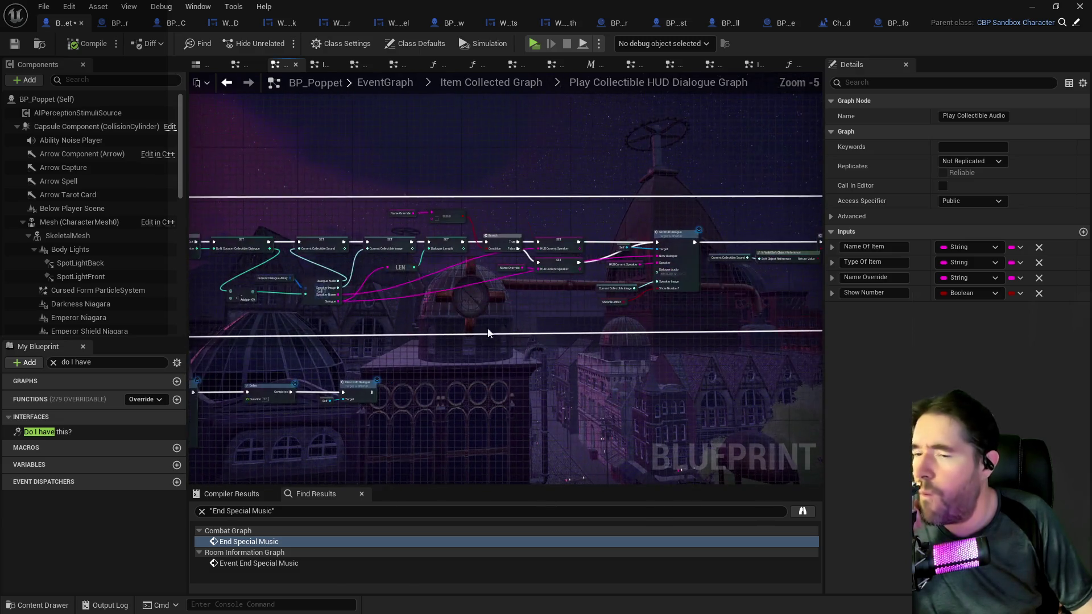
pyautogui.scroll(2, 432, 407)
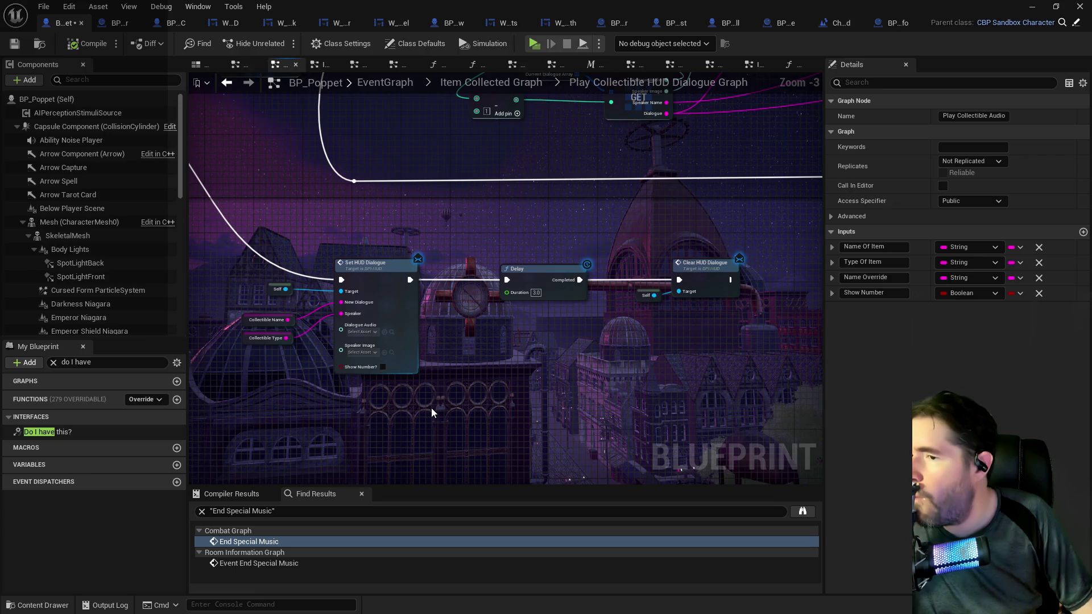
pyautogui.moveTo(523, 397)
pyautogui.mouseDown()
pyautogui.moveTo(694, 335)
pyautogui.moveTo(429, 360)
pyautogui.mouseUp()
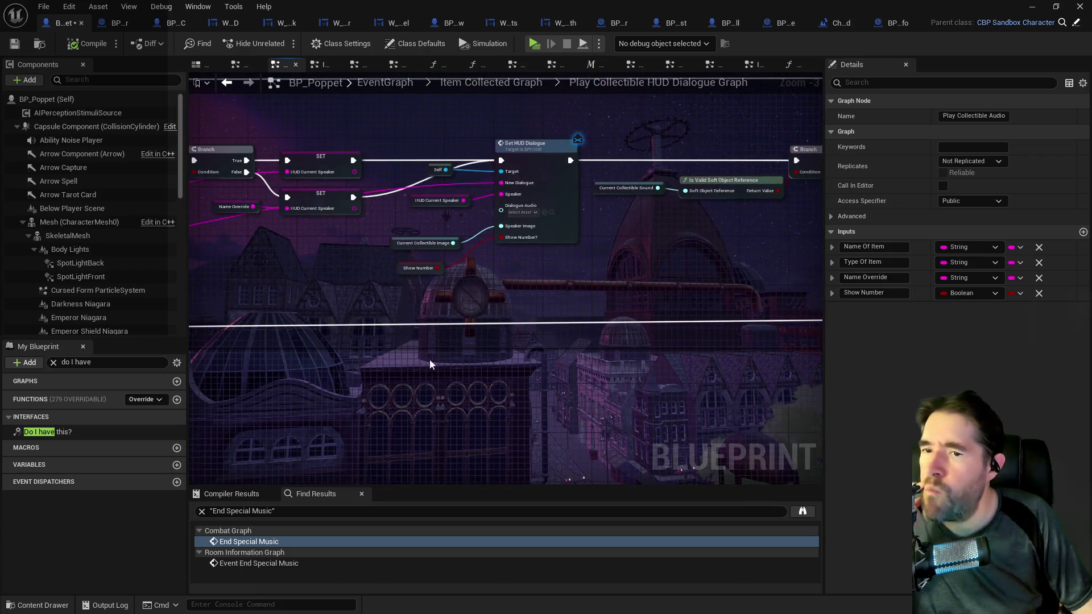
pyautogui.moveTo(672, 285)
pyautogui.mouseDown()
pyautogui.moveTo(439, 307)
pyautogui.moveTo(585, 284)
pyautogui.moveTo(319, 170)
pyautogui.moveTo(395, 228)
pyautogui.moveTo(614, 225)
pyautogui.mouseUp()
pyautogui.click(493, 81)
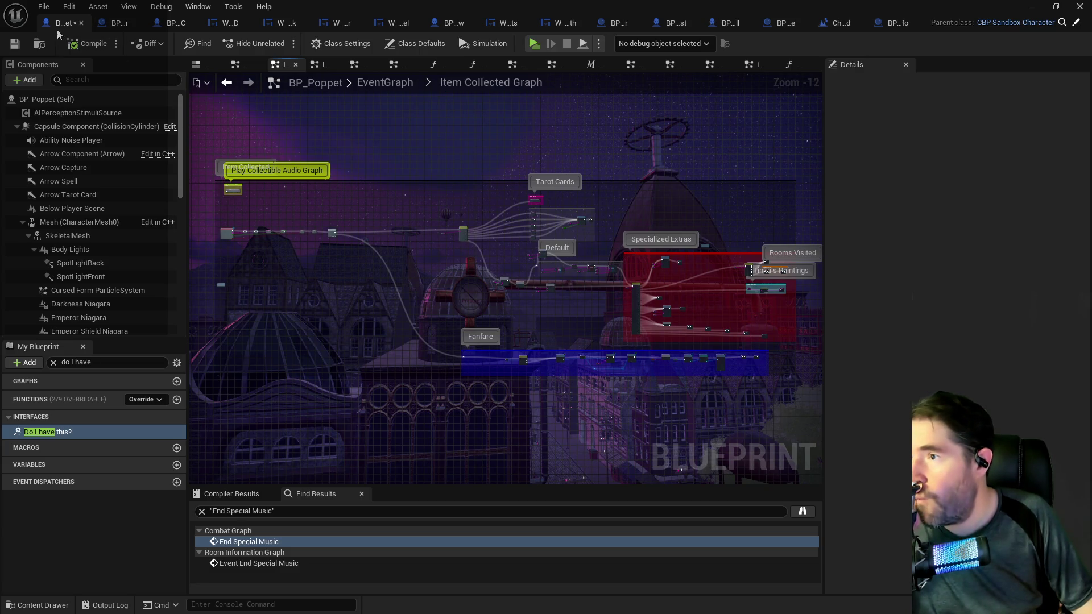
pyautogui.click(14, 43)
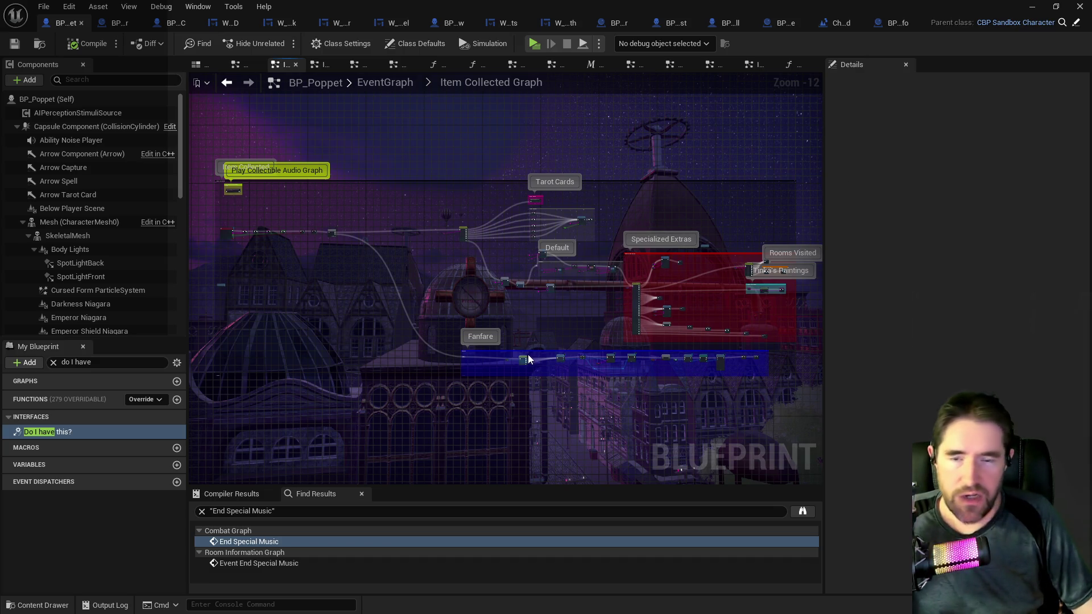
pyautogui.scroll(6, 509, 336)
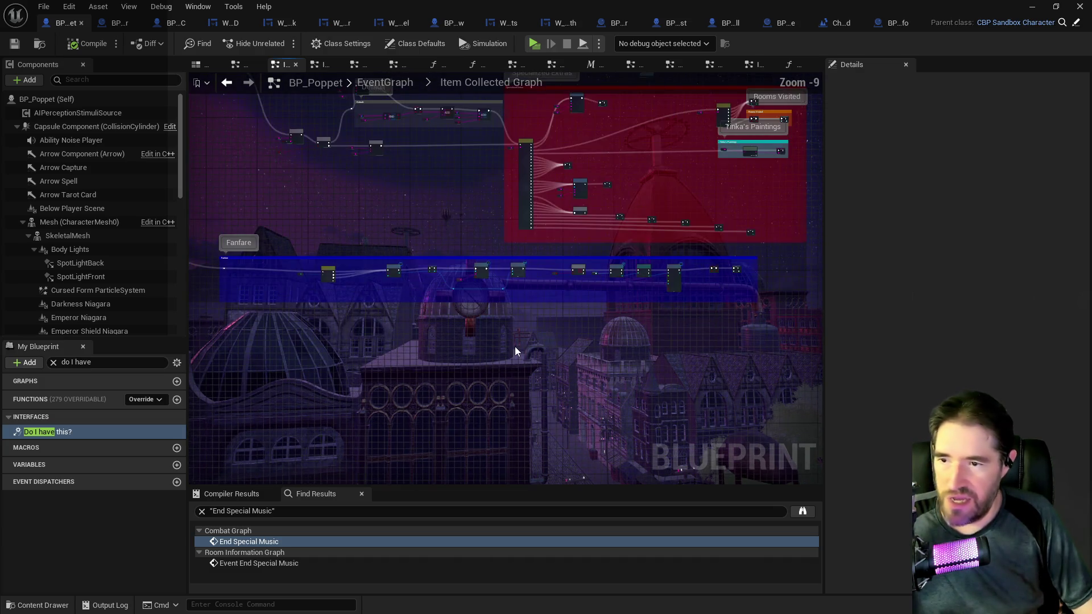
pyautogui.scroll(1, 514, 297)
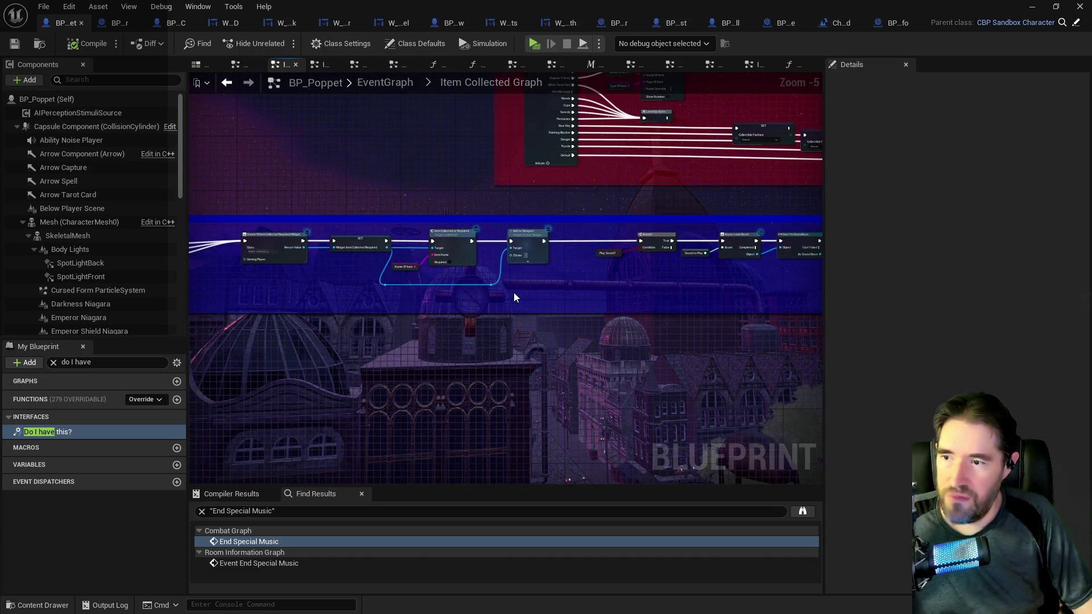
pyautogui.moveTo(514, 294)
pyautogui.mouseDown()
pyautogui.moveTo(463, 273)
pyautogui.moveTo(415, 275)
pyautogui.moveTo(453, 263)
pyautogui.moveTo(377, 265)
pyautogui.moveTo(429, 271)
pyautogui.moveTo(629, 232)
pyautogui.moveTo(507, 230)
pyautogui.moveTo(352, 257)
pyautogui.moveTo(518, 377)
pyautogui.mouseUp()
pyautogui.scroll(-2, 352, 257)
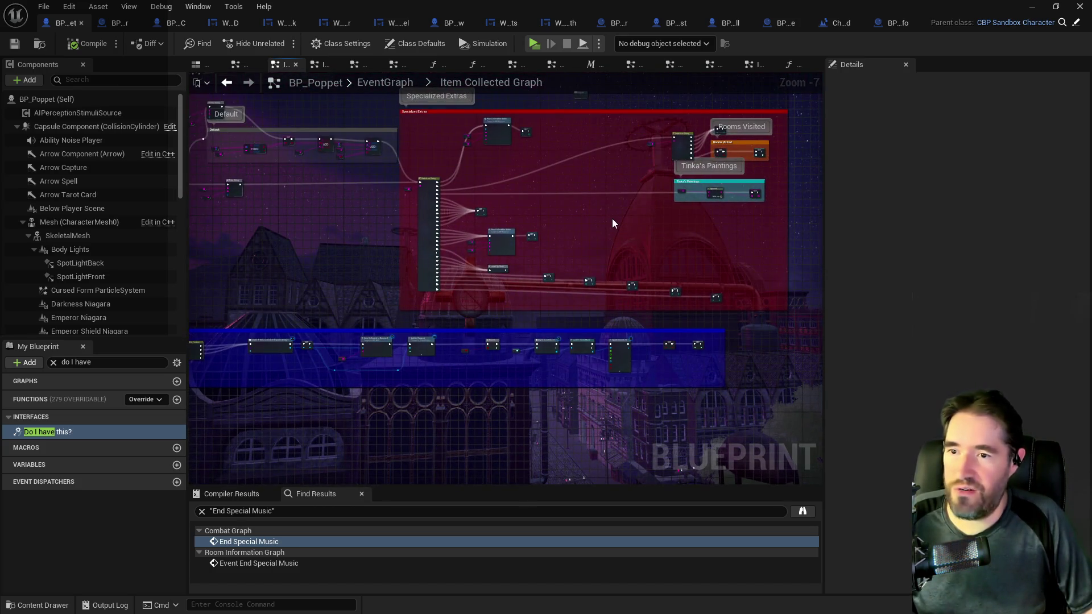
pyautogui.scroll(1, 612, 220)
pyautogui.scroll(1, 581, 255)
pyautogui.moveTo(581, 254)
pyautogui.mouseDown()
pyautogui.moveTo(557, 307)
pyautogui.moveTo(563, 349)
pyautogui.mouseUp()
pyautogui.scroll(1, 514, 382)
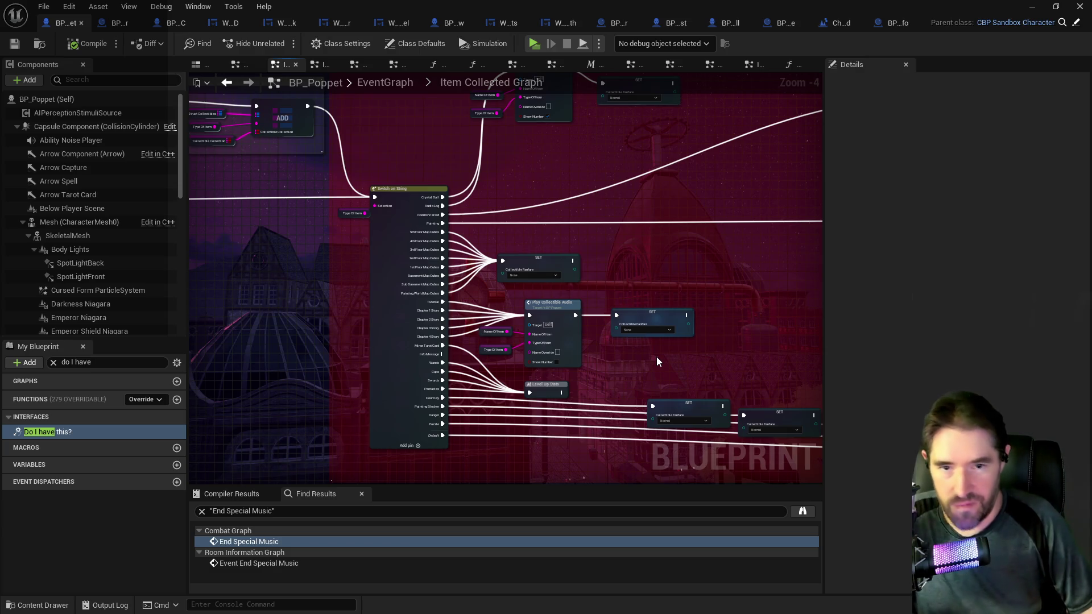
pyautogui.moveTo(657, 356); pyautogui.dragTo(763, 389)
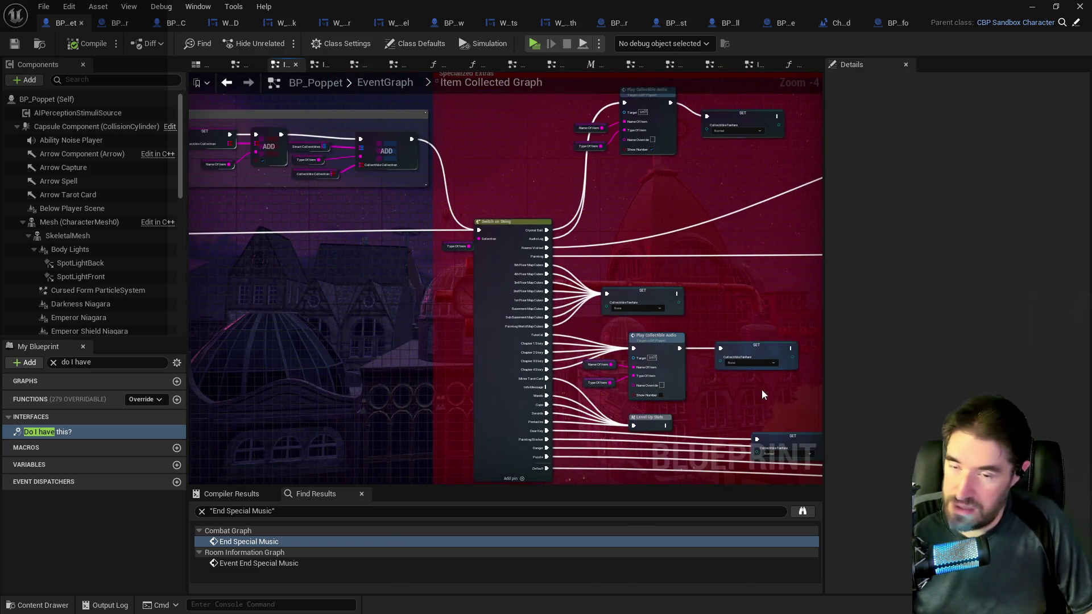
pyautogui.moveTo(762, 294); pyautogui.dragTo(650, 268)
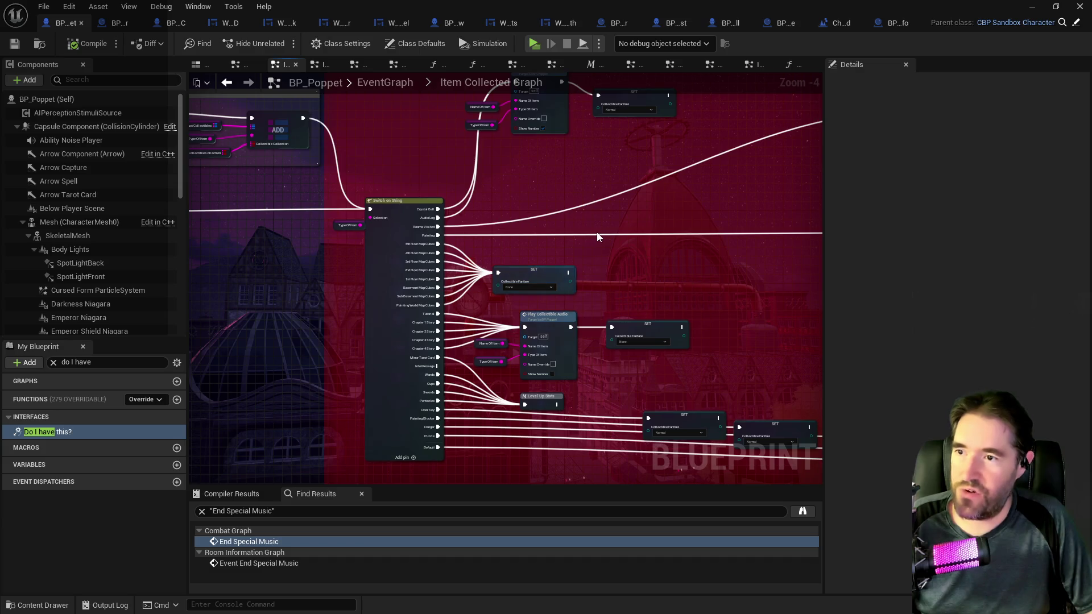
pyautogui.scroll(-1, 596, 303)
pyautogui.scroll(3, 530, 305)
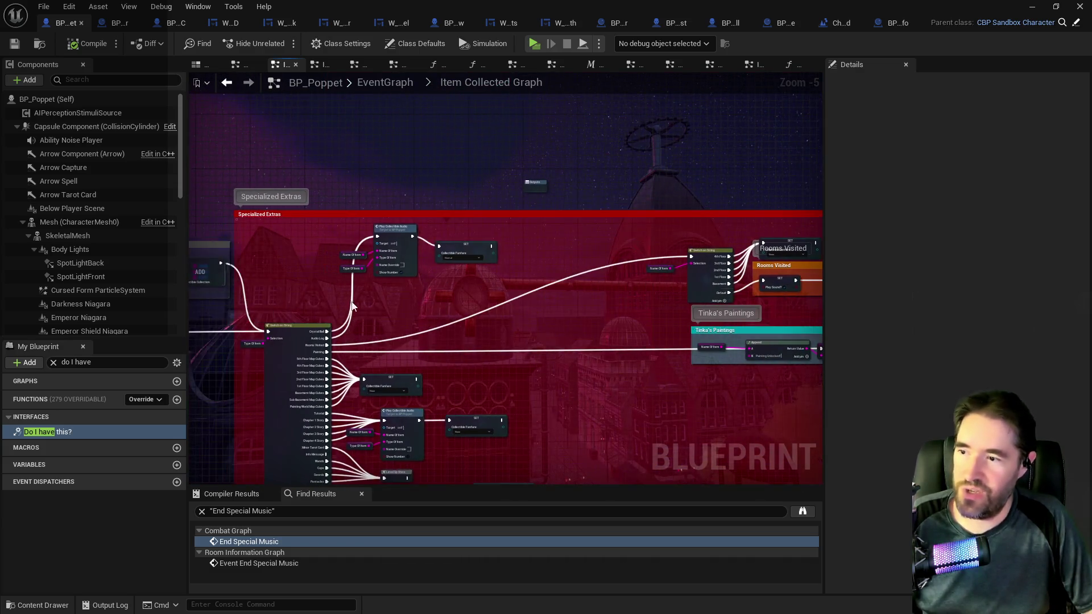
pyautogui.scroll(-4, 404, 322)
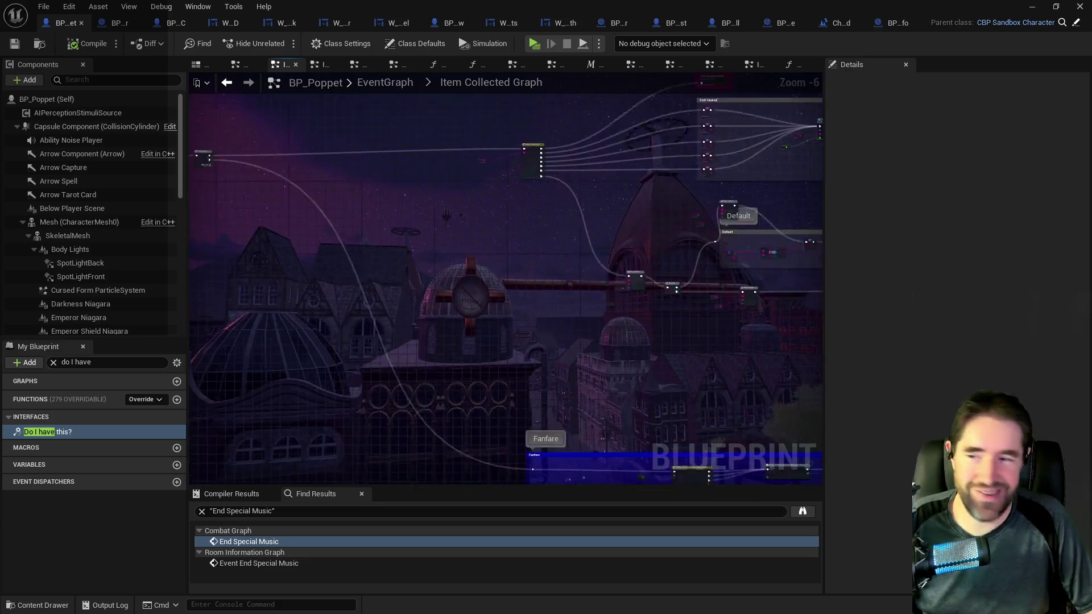
pyautogui.moveTo(596, 285); pyautogui.dragTo(371, 281)
pyautogui.moveTo(579, 340); pyautogui.dragTo(427, 305)
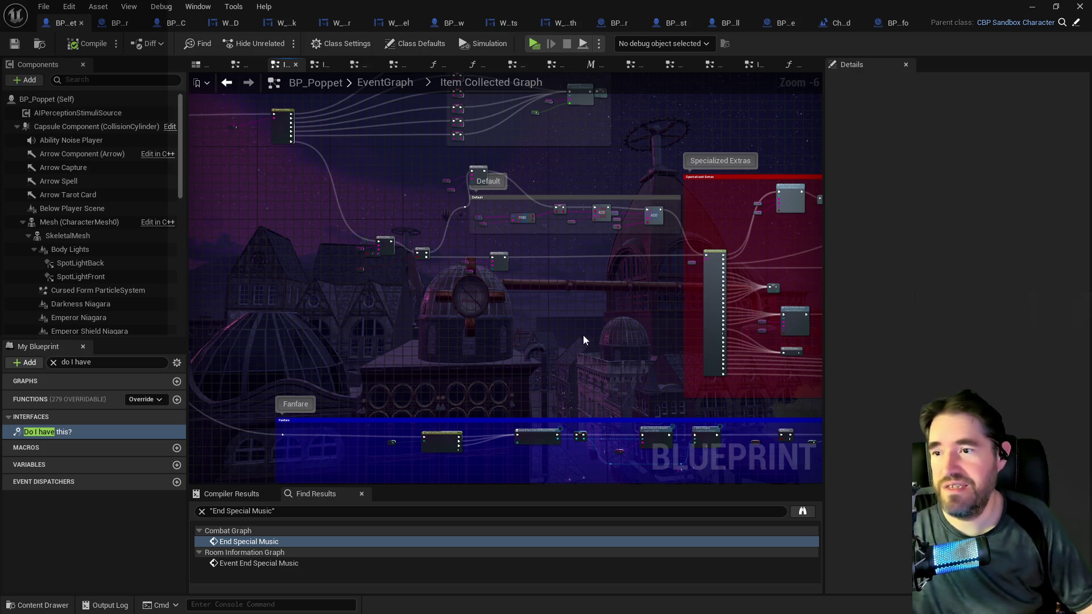
# - Move the exec-wire reroute knot up beside the Print String node
pyautogui.scroll(5, 497, 293)
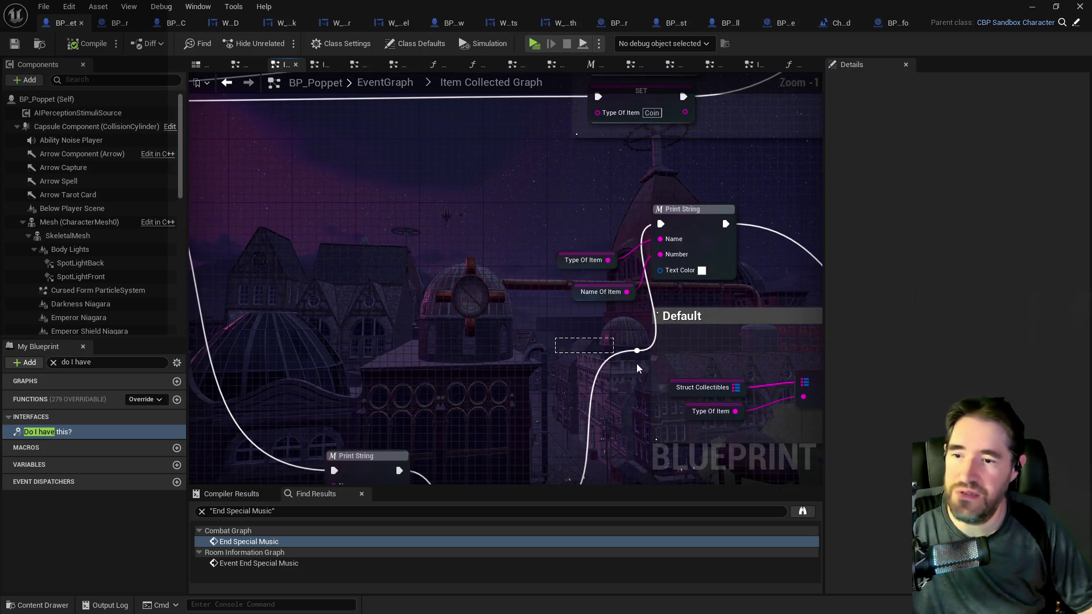
pyautogui.click(640, 352)
pyautogui.moveTo(643, 356)
pyautogui.mouseDown()
pyautogui.moveTo(513, 255)
pyautogui.moveTo(546, 227)
pyautogui.mouseUp()
pyautogui.scroll(-4, 618, 335)
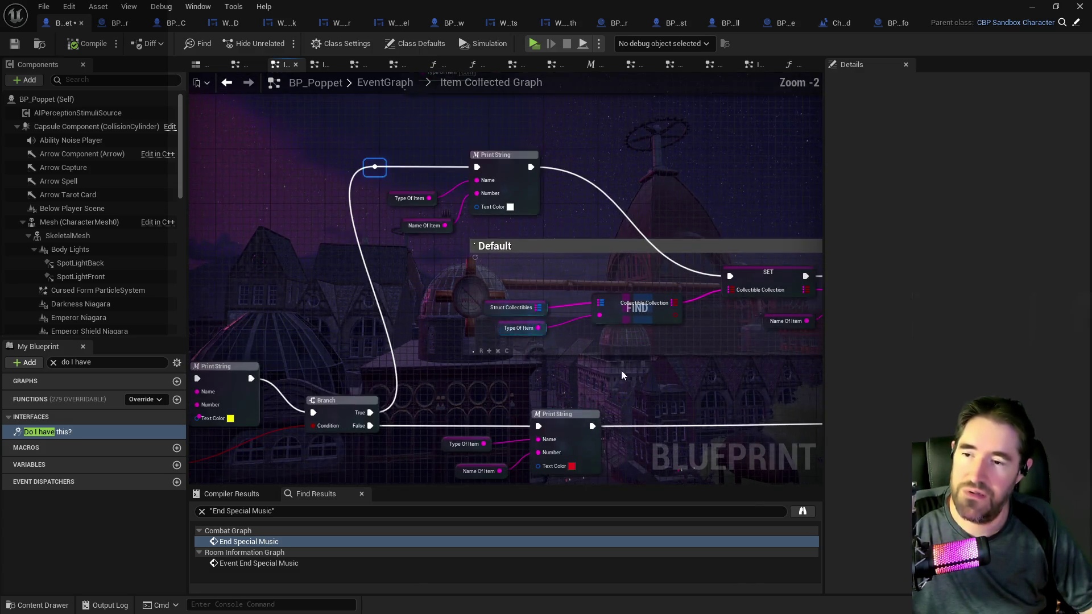
pyautogui.moveTo(680, 410); pyautogui.dragTo(531, 340)
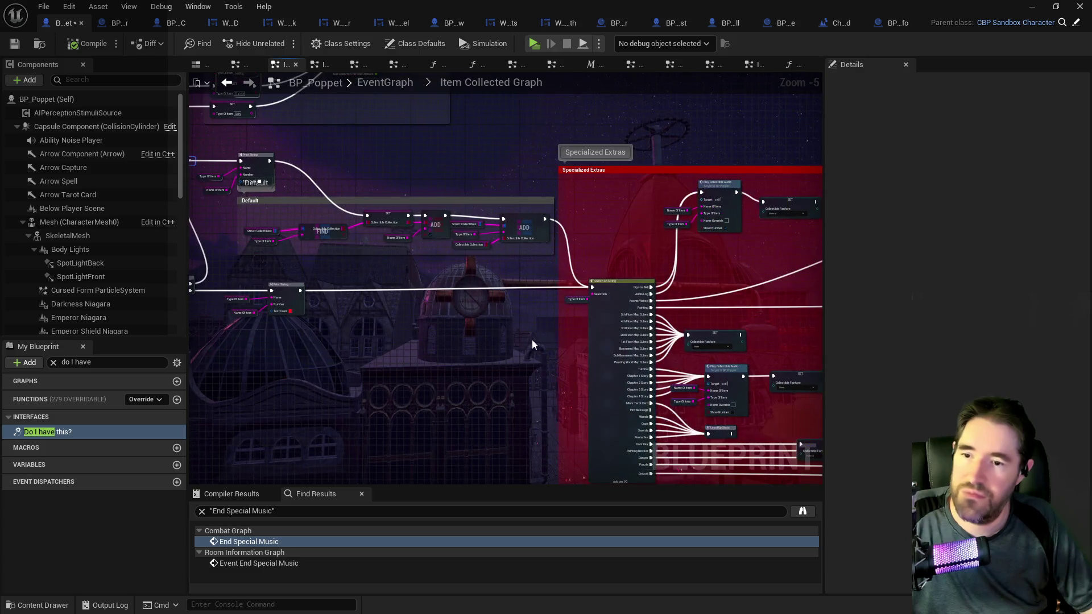
pyautogui.scroll(-2, 534, 341)
pyautogui.moveTo(538, 389); pyautogui.dragTo(513, 320)
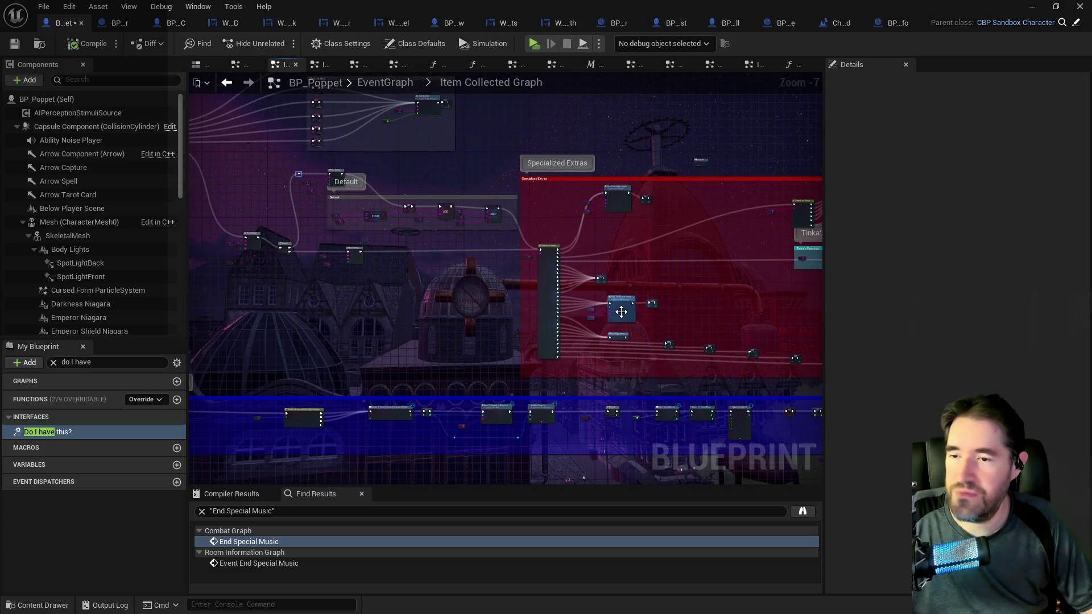
pyautogui.moveTo(705, 264); pyautogui.dragTo(719, 227)
pyautogui.moveTo(577, 313); pyautogui.dragTo(629, 265)
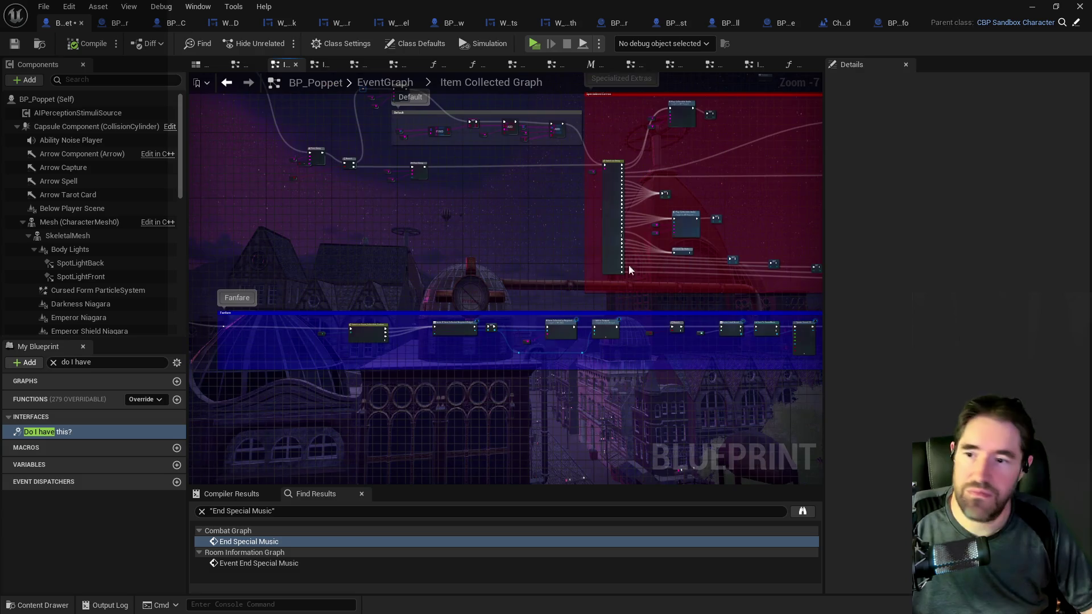
pyautogui.moveTo(528, 288); pyautogui.dragTo(582, 378)
# - Shift the Award Item node and its red-wire reroute knot further left
pyautogui.scroll(1, 414, 236)
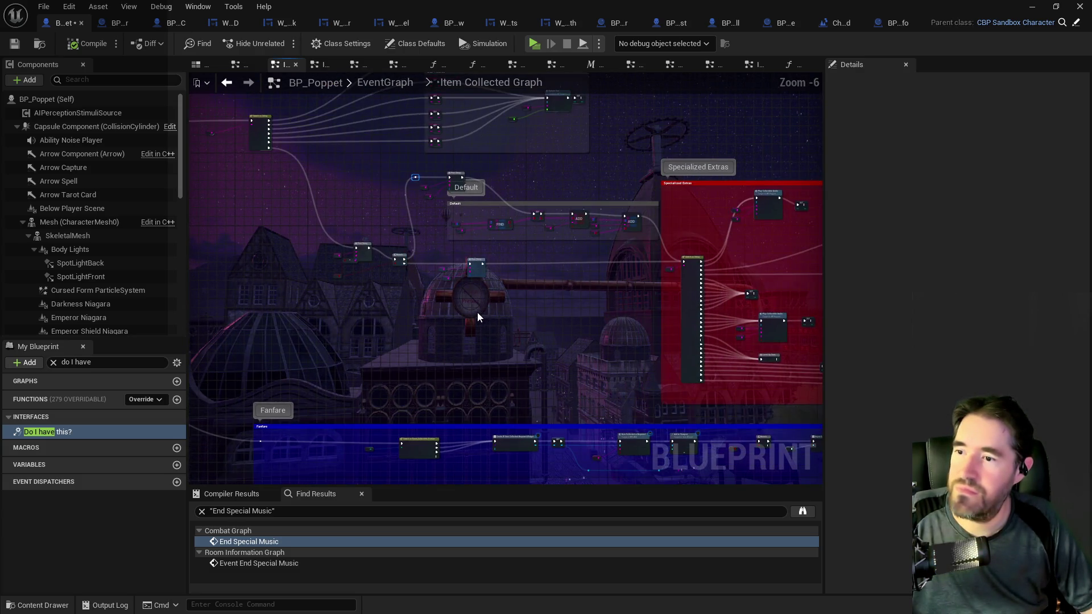
pyautogui.scroll(3, 475, 312)
pyautogui.moveTo(473, 313)
pyautogui.mouseDown()
pyautogui.moveTo(536, 360)
pyautogui.moveTo(750, 412)
pyautogui.mouseUp()
pyautogui.scroll(-1, 540, 364)
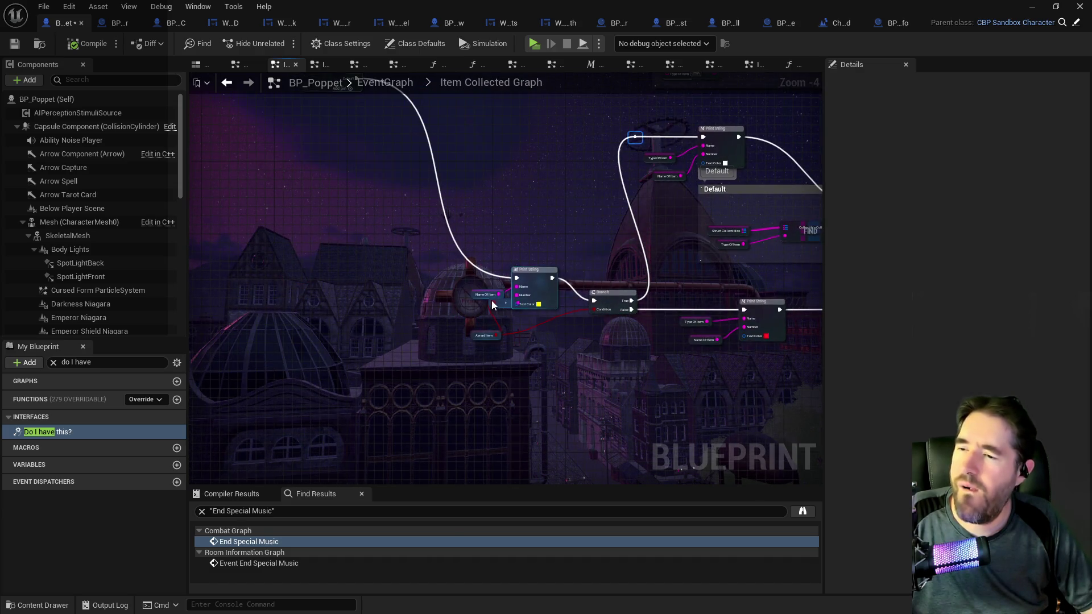
pyautogui.scroll(2, 493, 304)
pyautogui.moveTo(470, 362); pyautogui.dragTo(399, 363)
pyautogui.moveTo(516, 306)
pyautogui.mouseDown()
pyautogui.moveTo(428, 333)
pyautogui.moveTo(454, 329)
pyautogui.mouseUp()
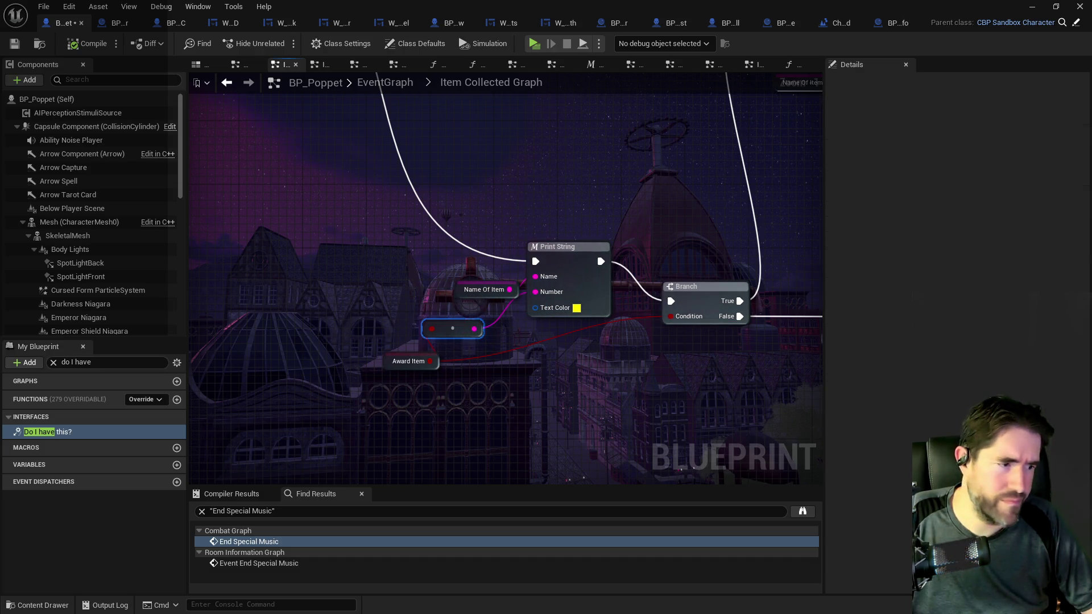
pyautogui.scroll(-3, 488, 360)
pyautogui.moveTo(487, 361)
pyautogui.mouseDown()
pyautogui.moveTo(341, 263)
pyautogui.moveTo(819, 328)
pyautogui.mouseUp()
pyautogui.moveTo(538, 308); pyautogui.dragTo(731, 261)
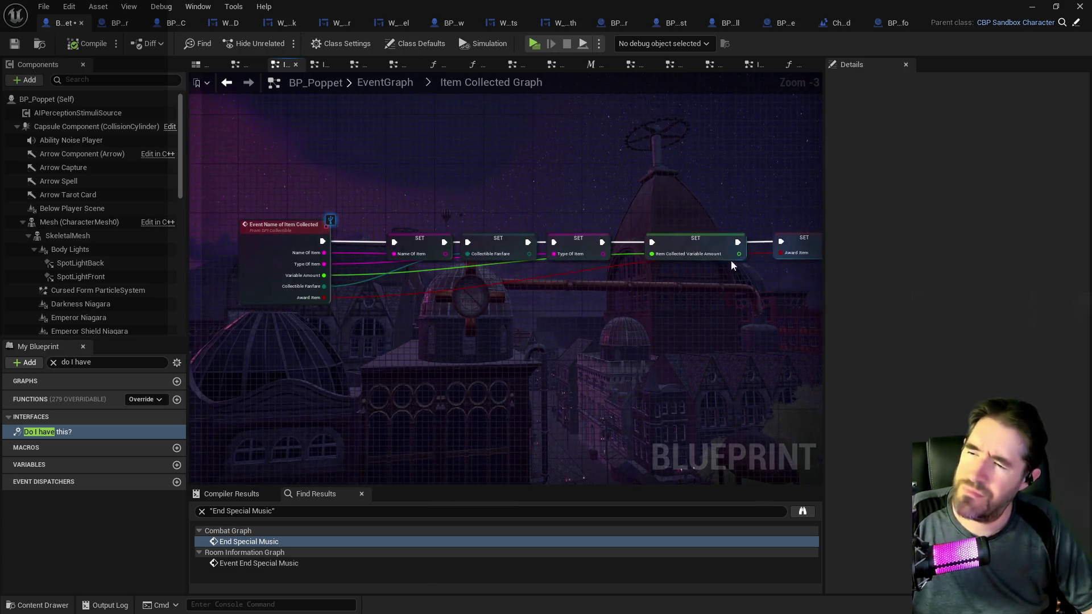
# - Move the Award Item node up and left and raise its reroute knot on the condition wire
pyautogui.moveTo(811, 234)
pyautogui.mouseDown()
pyautogui.moveTo(696, 215)
pyautogui.moveTo(691, 313)
pyautogui.moveTo(678, 218)
pyautogui.mouseUp()
pyautogui.moveTo(508, 328)
pyautogui.mouseDown()
pyautogui.moveTo(724, 309)
pyautogui.moveTo(471, 309)
pyautogui.mouseUp()
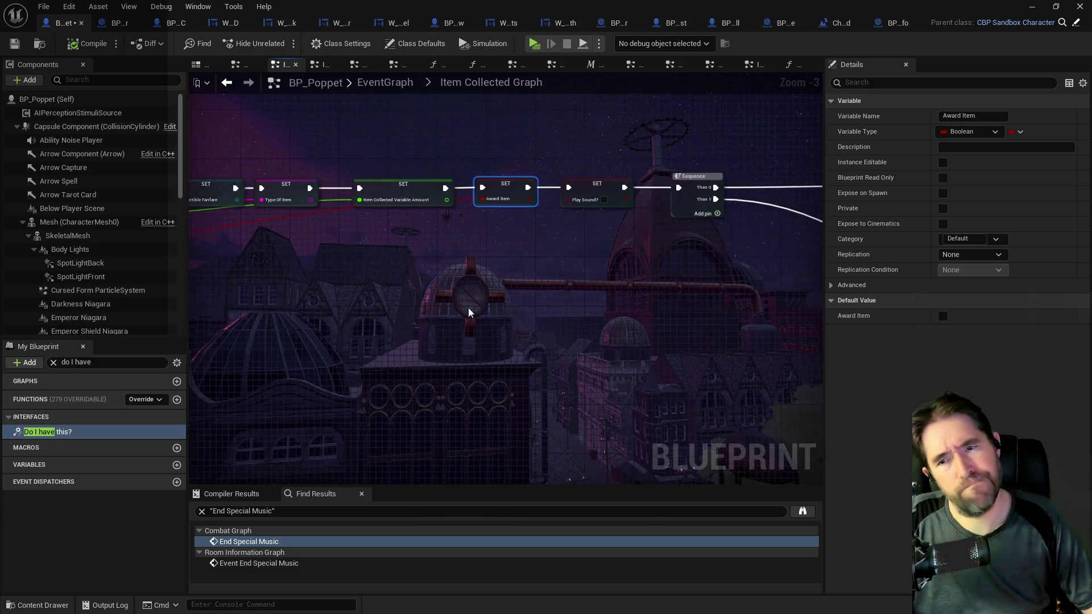
pyautogui.moveTo(603, 319); pyautogui.dragTo(424, 305)
pyautogui.scroll(-5, 439, 328)
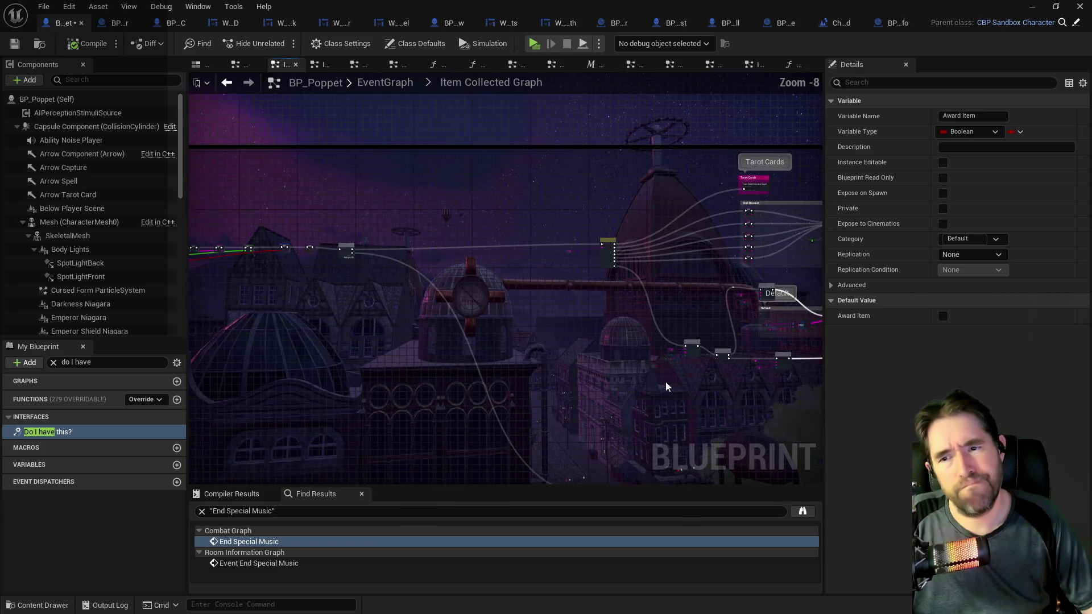
pyautogui.scroll(3, 492, 323)
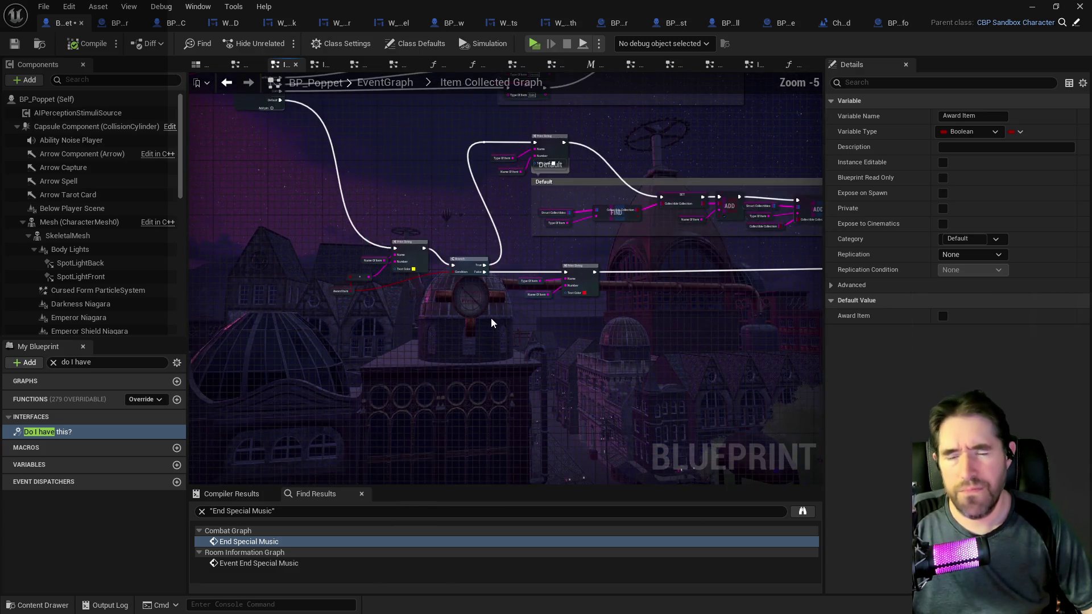
pyautogui.moveTo(362, 262); pyautogui.dragTo(532, 305)
pyautogui.scroll(5, 532, 313)
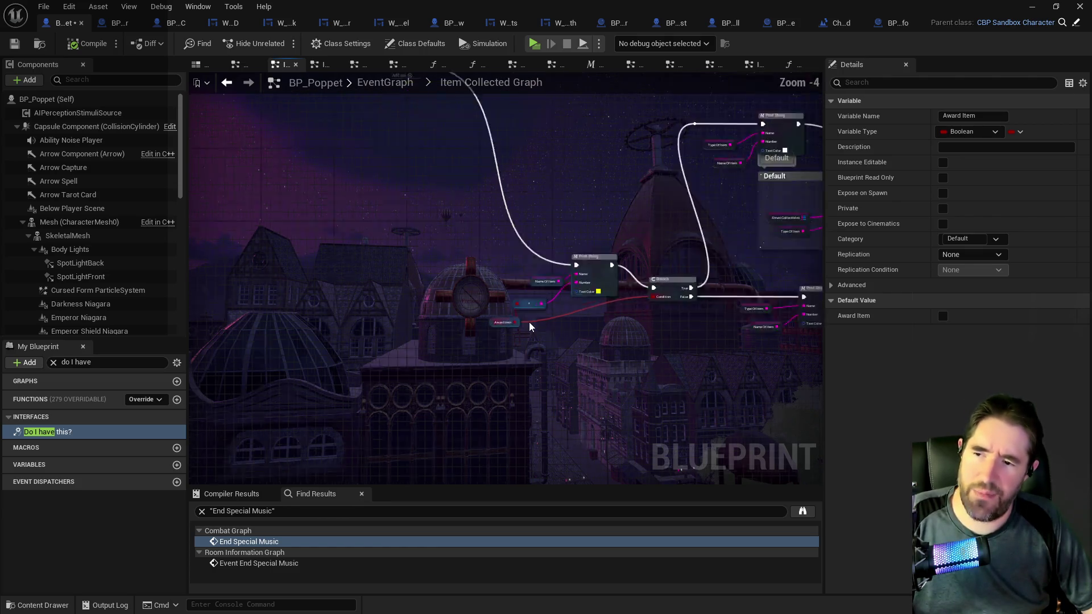
pyautogui.moveTo(460, 332)
pyautogui.mouseDown()
pyautogui.moveTo(409, 324)
pyautogui.moveTo(421, 313)
pyautogui.mouseUp()
pyautogui.moveTo(526, 286); pyautogui.dragTo(545, 222)
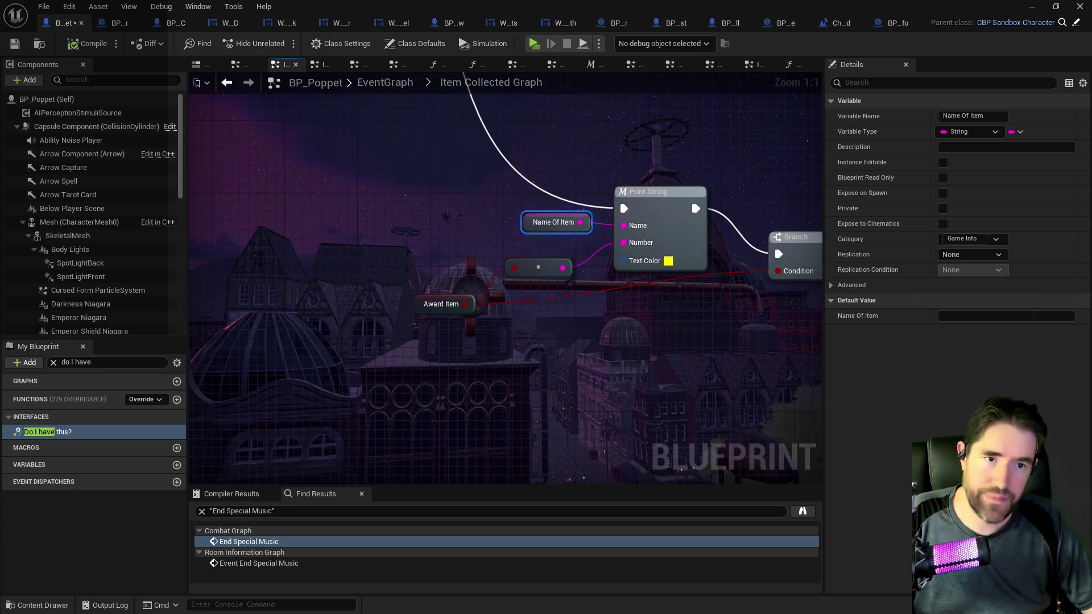
# - Survey the Item Collected Graph's SET chain and comment groups, centring on Specialized Extras
pyautogui.scroll(-5, 592, 310)
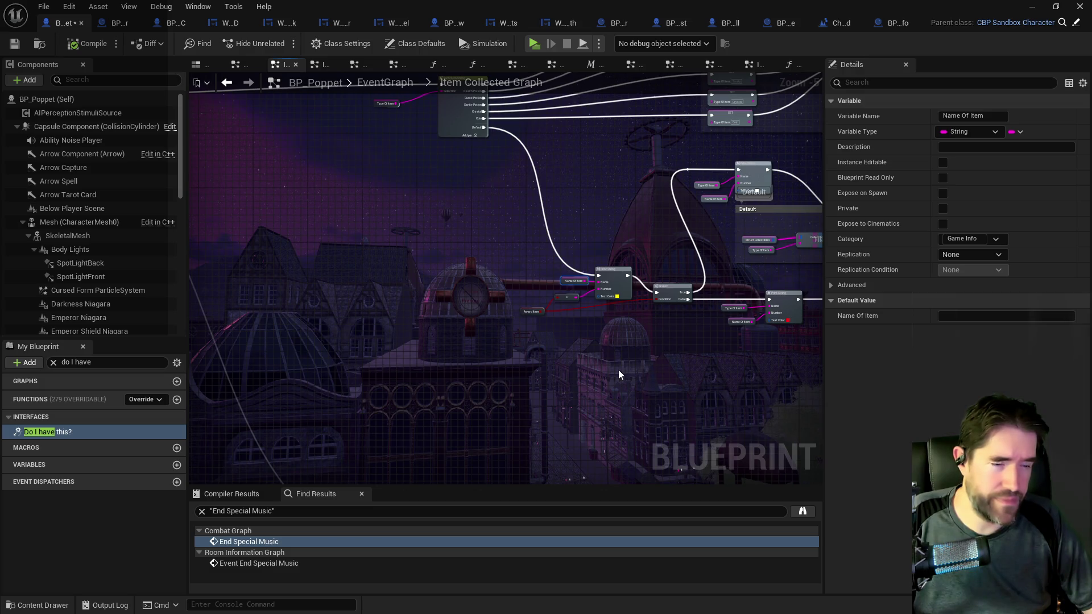
pyautogui.moveTo(619, 370)
pyautogui.mouseDown()
pyautogui.moveTo(301, 308)
pyautogui.moveTo(455, 197)
pyautogui.moveTo(466, 292)
pyautogui.mouseUp()
pyautogui.scroll(3, 466, 288)
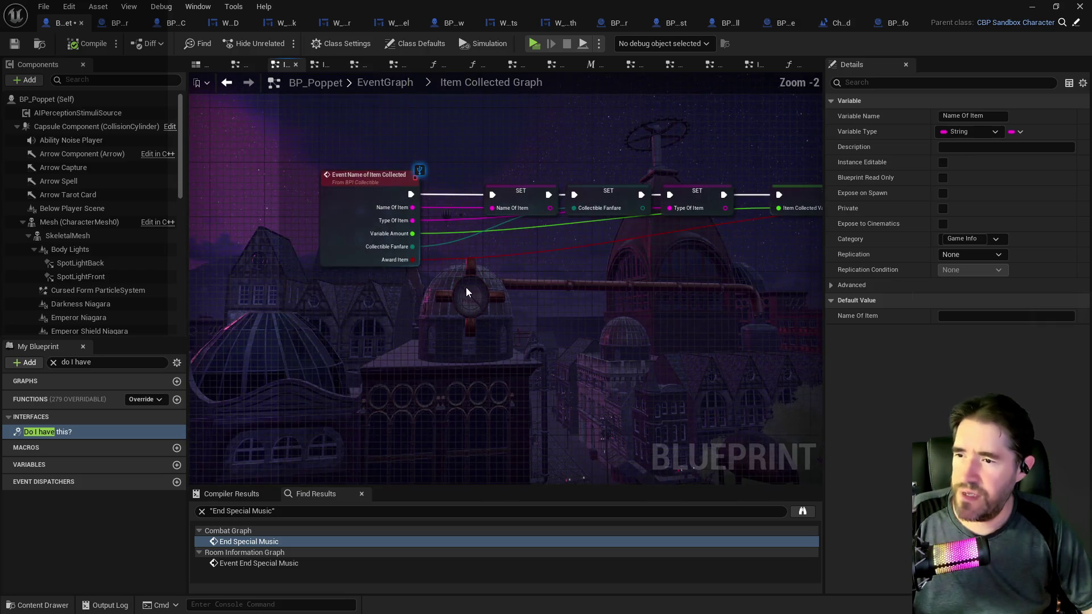
pyautogui.moveTo(629, 267); pyautogui.dragTo(223, 266)
pyautogui.scroll(-2, 424, 256)
pyautogui.moveTo(442, 264); pyautogui.dragTo(703, 252)
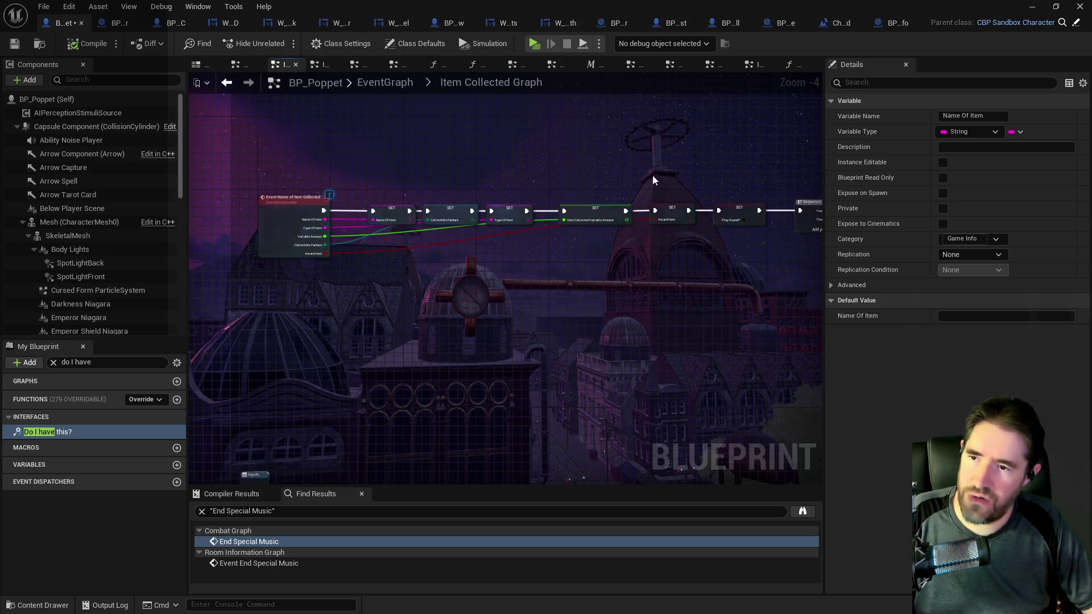
pyautogui.moveTo(653, 179); pyautogui.dragTo(580, 151)
pyautogui.scroll(-3, 732, 307)
pyautogui.moveTo(557, 263)
pyautogui.mouseDown()
pyautogui.moveTo(383, 238)
pyautogui.moveTo(581, 283)
pyautogui.mouseUp()
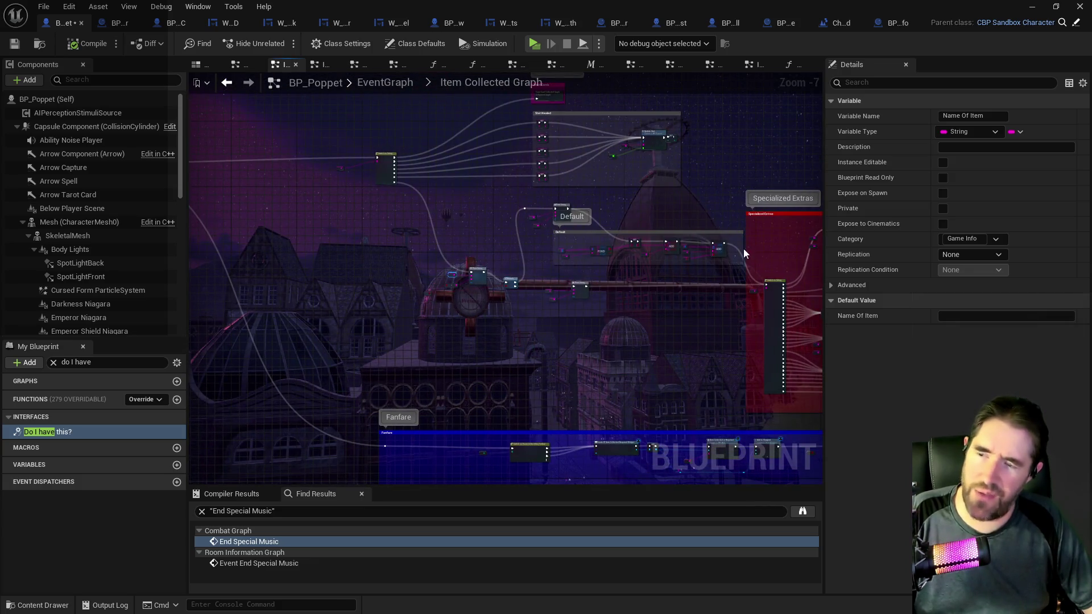
# - Connect the Switch on String's Default output to Print String and compile BP_Poppet
pyautogui.scroll(2, 529, 268)
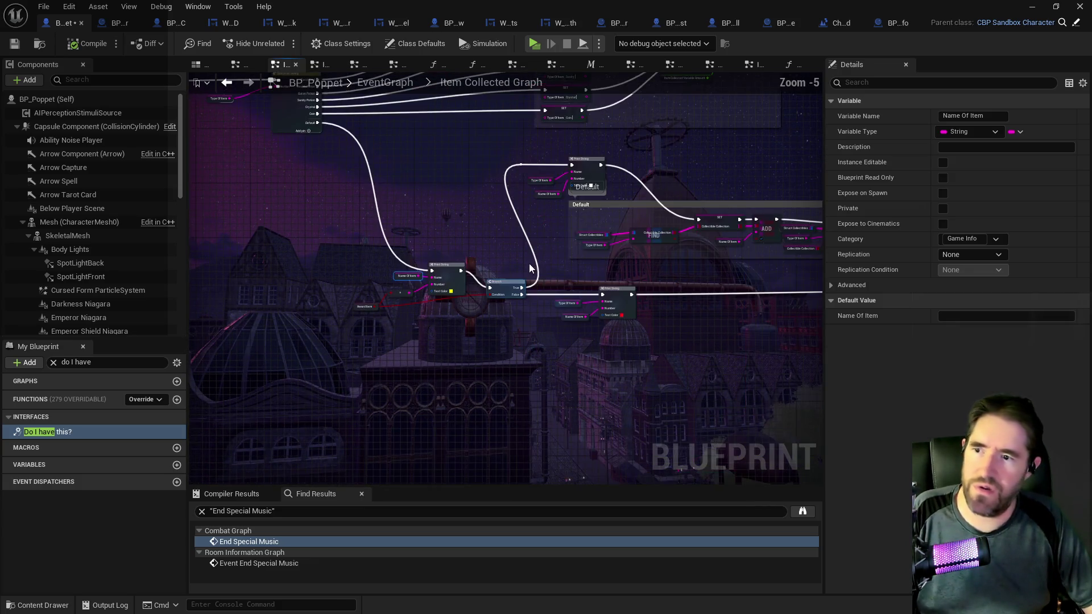
pyautogui.moveTo(529, 240); pyautogui.dragTo(613, 332)
pyautogui.scroll(1, 528, 255)
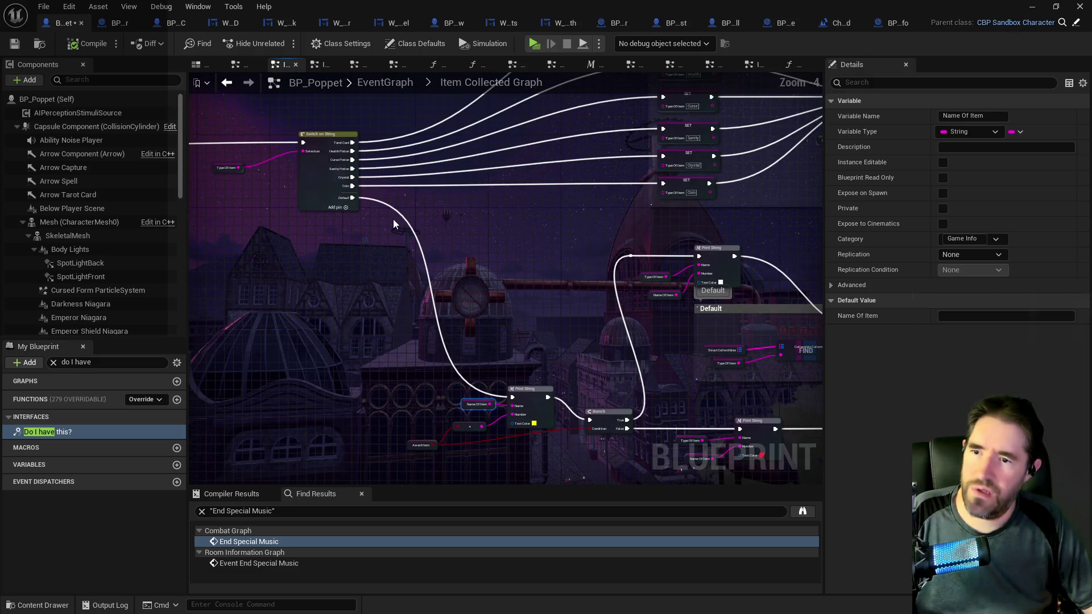
pyautogui.moveTo(350, 194)
pyautogui.mouseDown()
pyautogui.moveTo(648, 213)
pyautogui.moveTo(471, 217)
pyautogui.moveTo(577, 245)
pyautogui.mouseUp()
pyautogui.moveTo(701, 260); pyautogui.dragTo(701, 257)
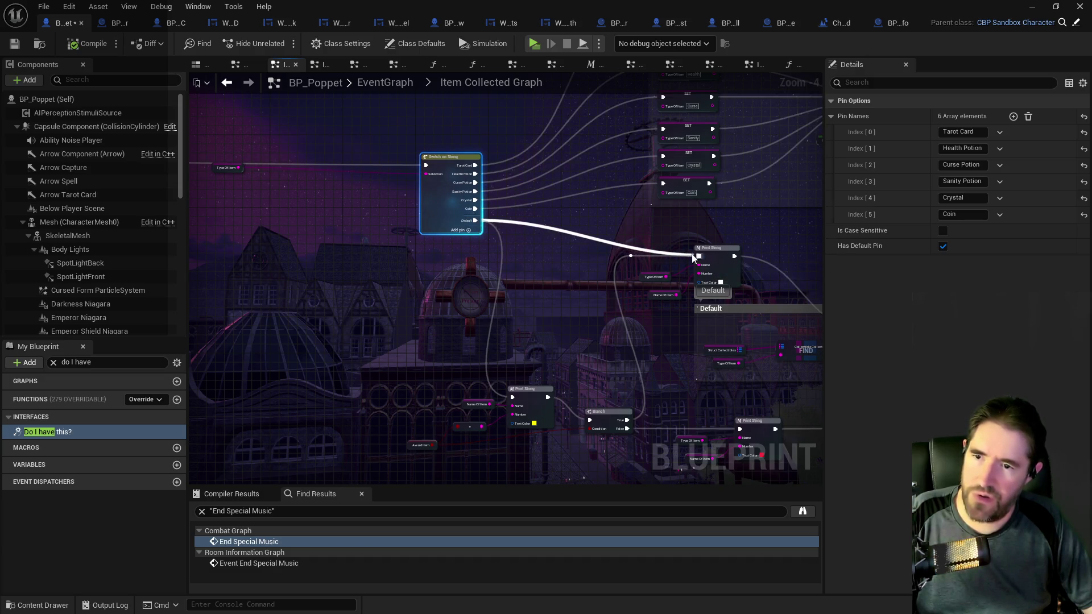
pyautogui.click(15, 48)
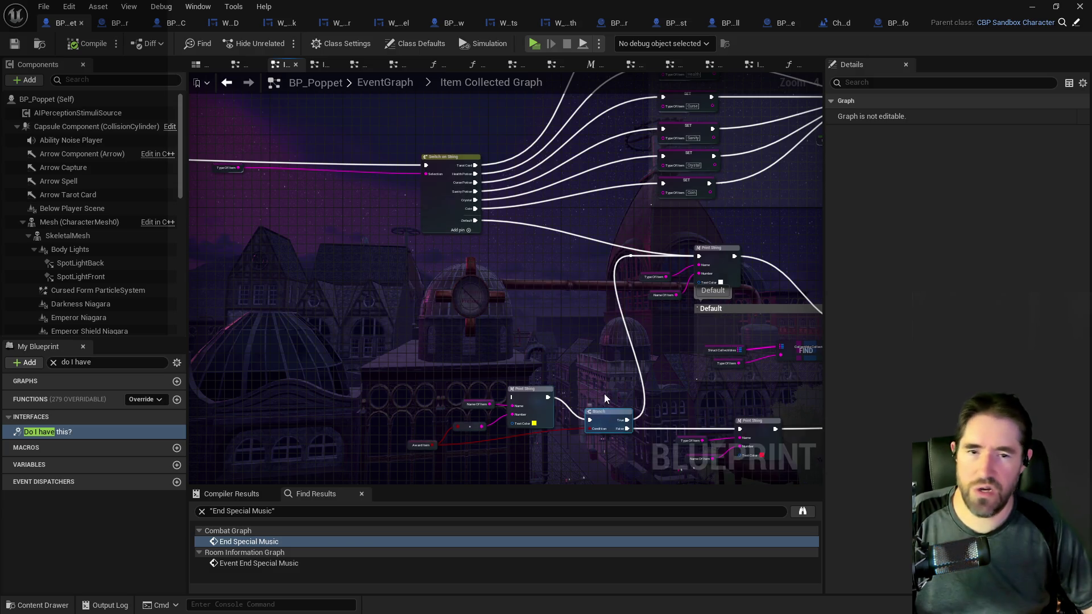
pyautogui.moveTo(1023, 6); pyautogui.dragTo(1091, 68)
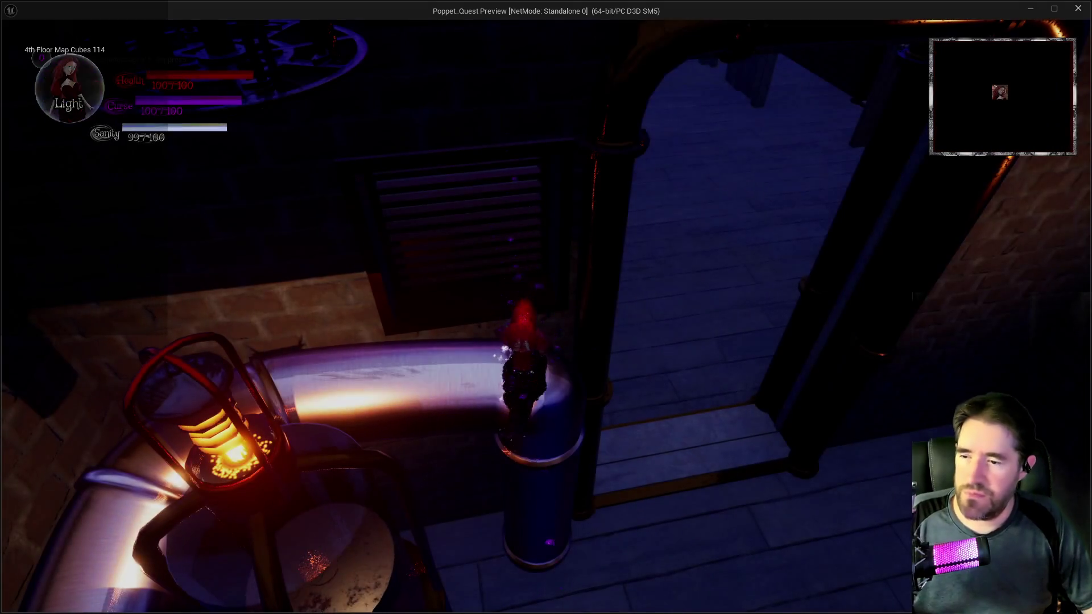
# - Run the character past the Tarot Form sign and through the Carnival Room
pyautogui.press('w')
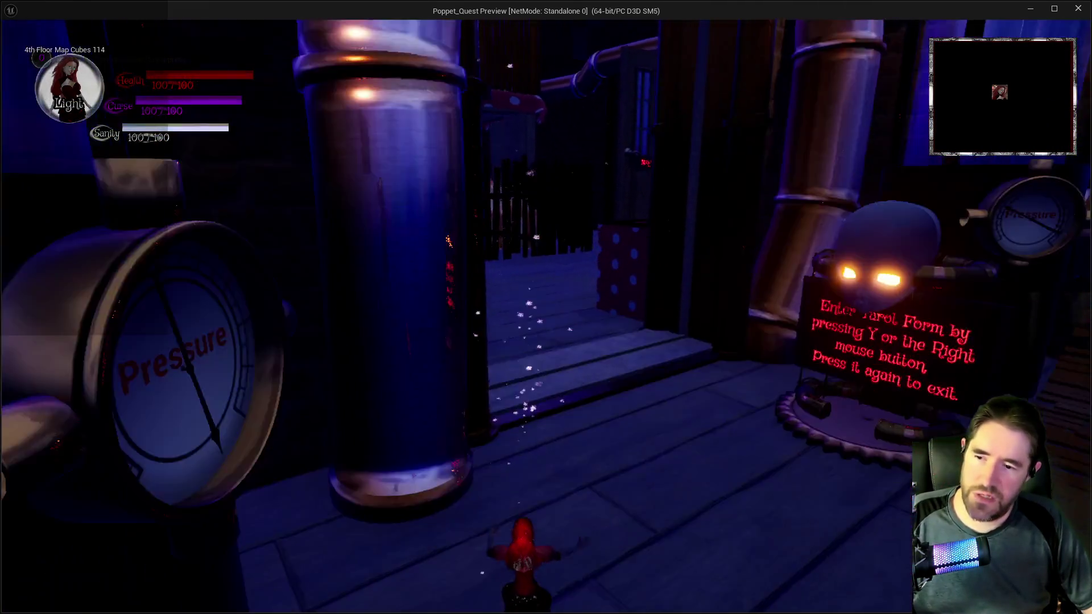
pyautogui.press('w')
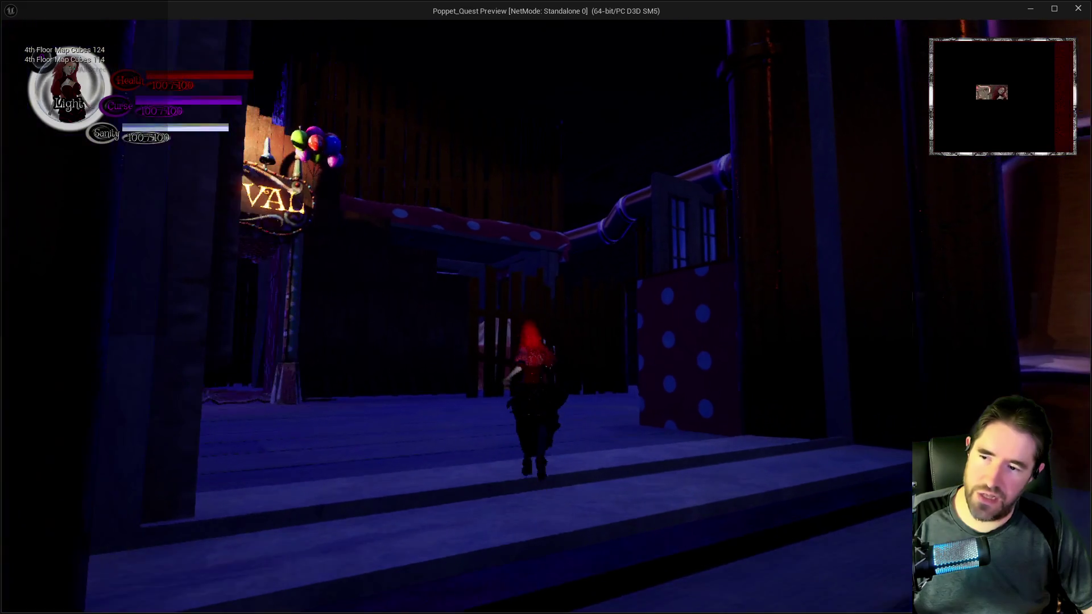
pyautogui.press('w')
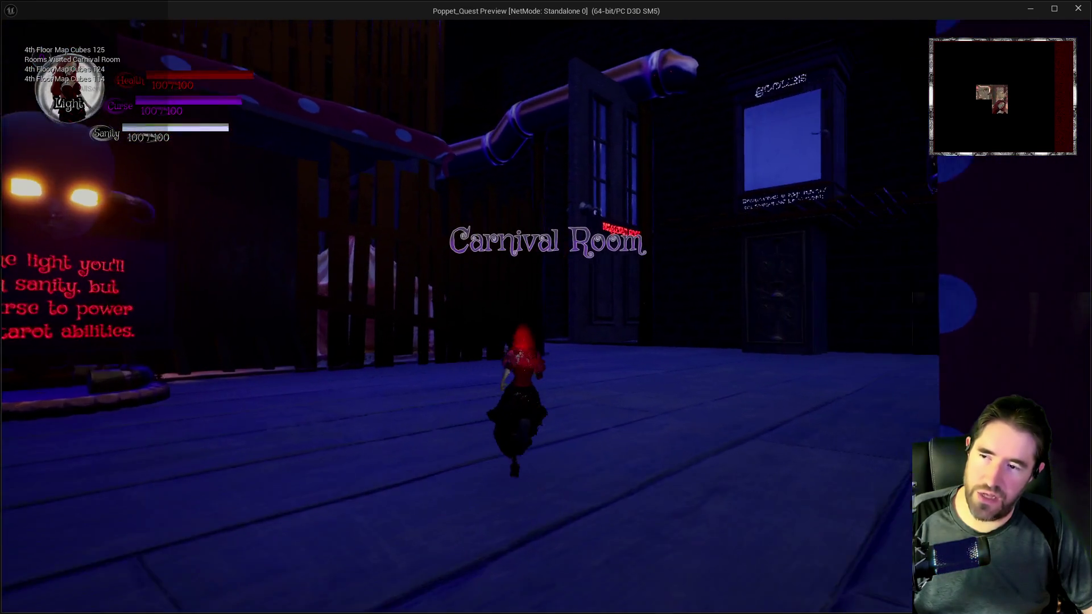
pyautogui.press('w')
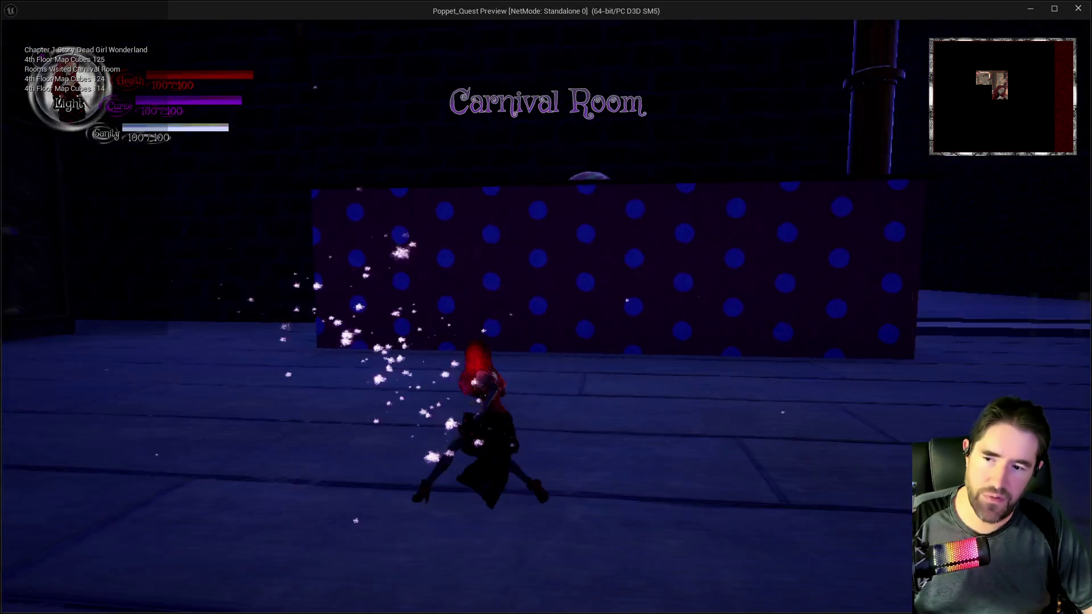
pyautogui.press('w')
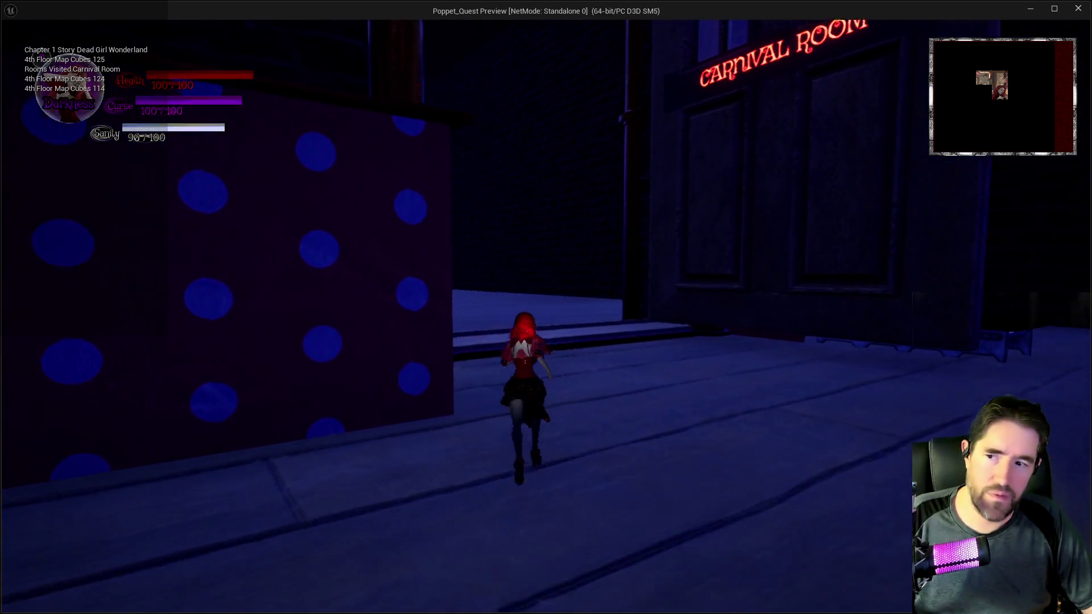
pyautogui.press('w')
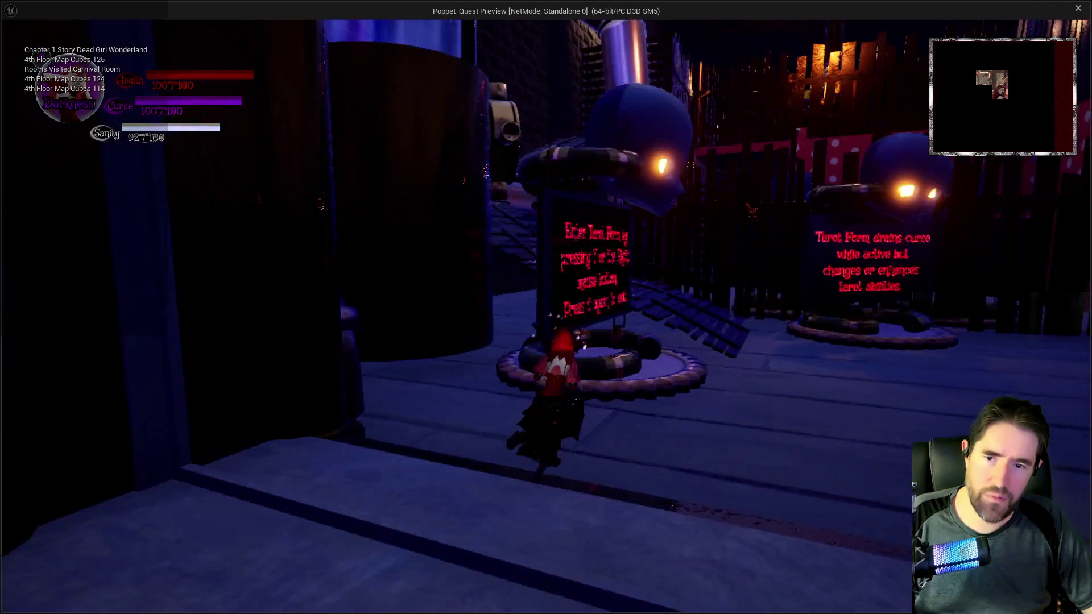
pyautogui.press('w')
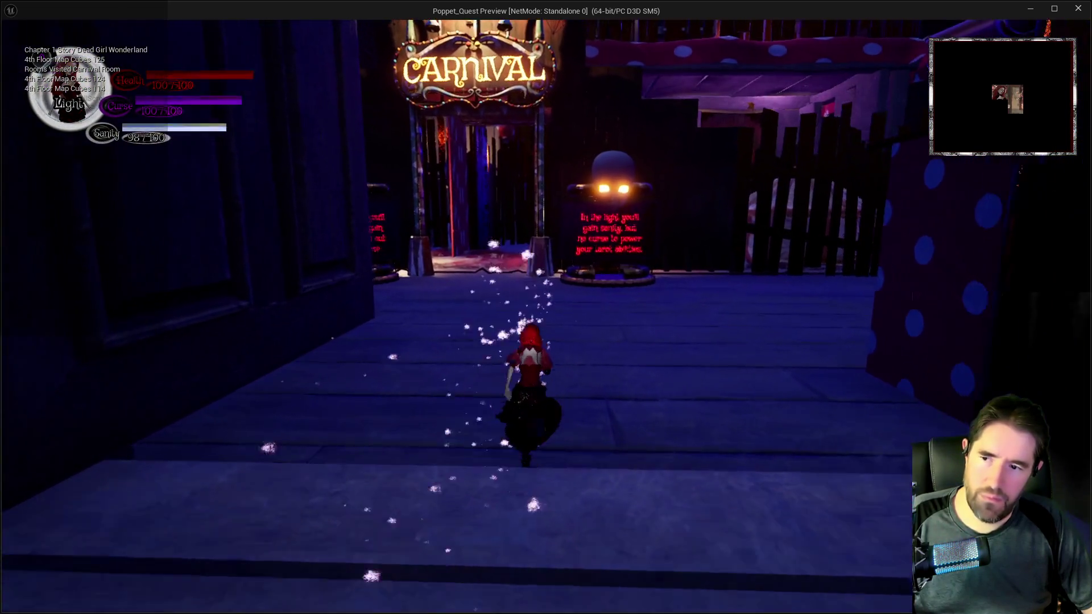
pyautogui.press('w')
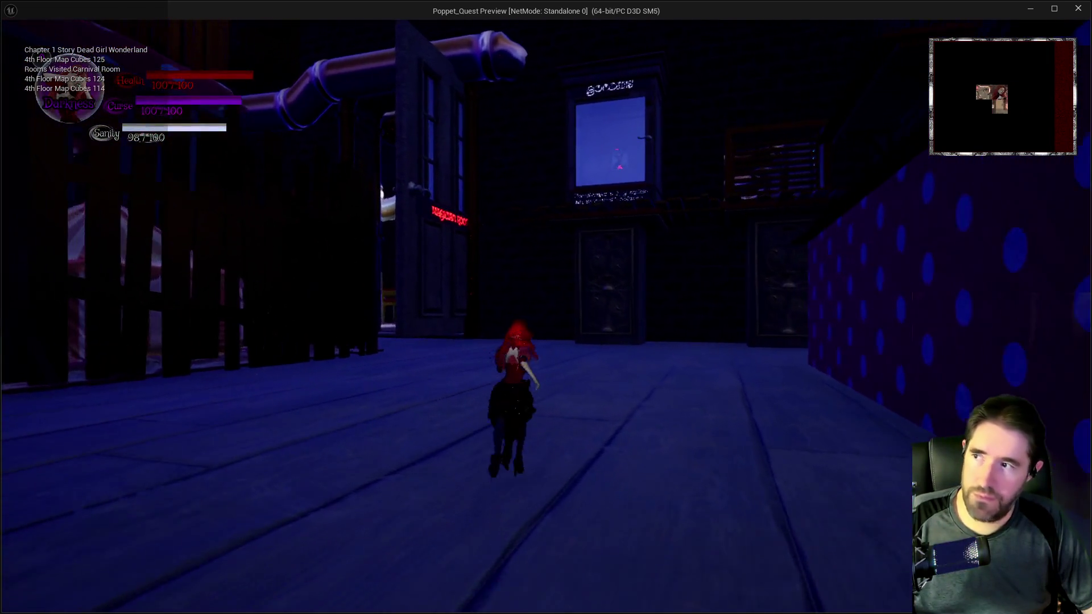
# - Run through the gate into the Magician Room and on to the next room
pyautogui.press('w')
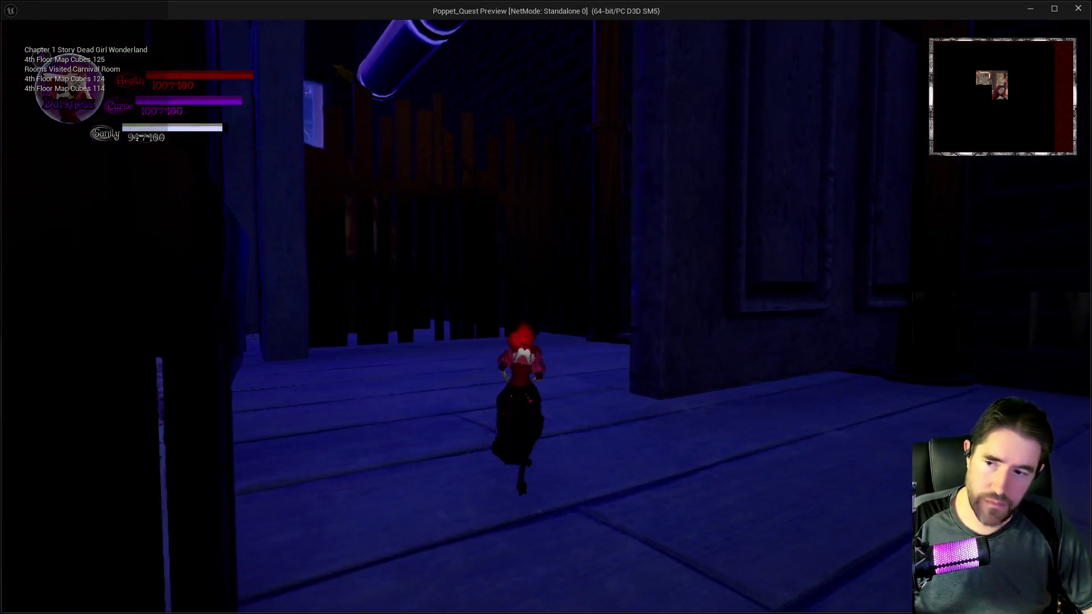
pyautogui.press('w')
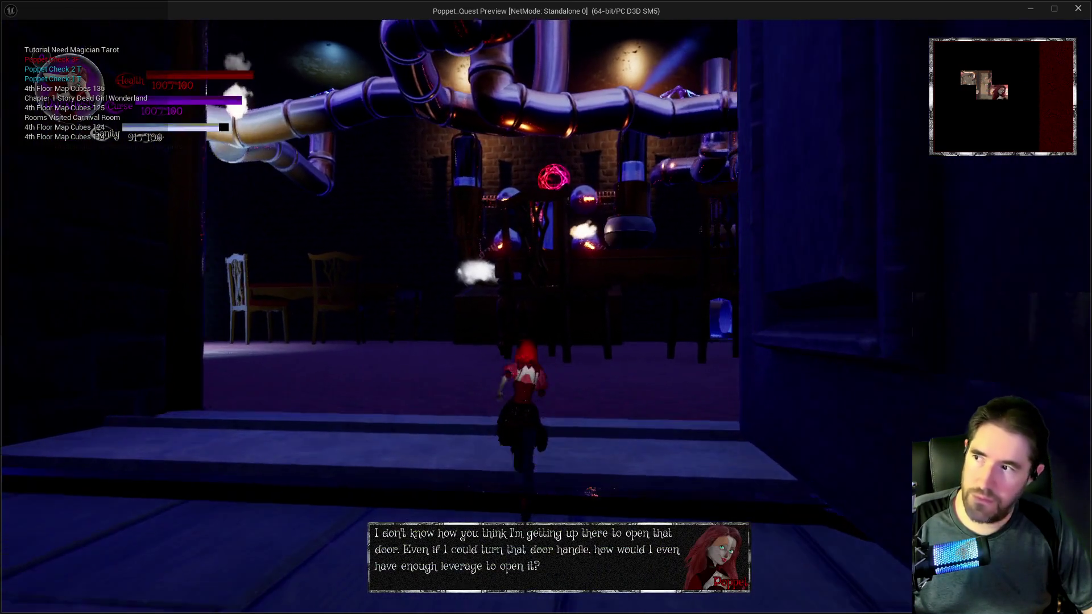
pyautogui.press('w')
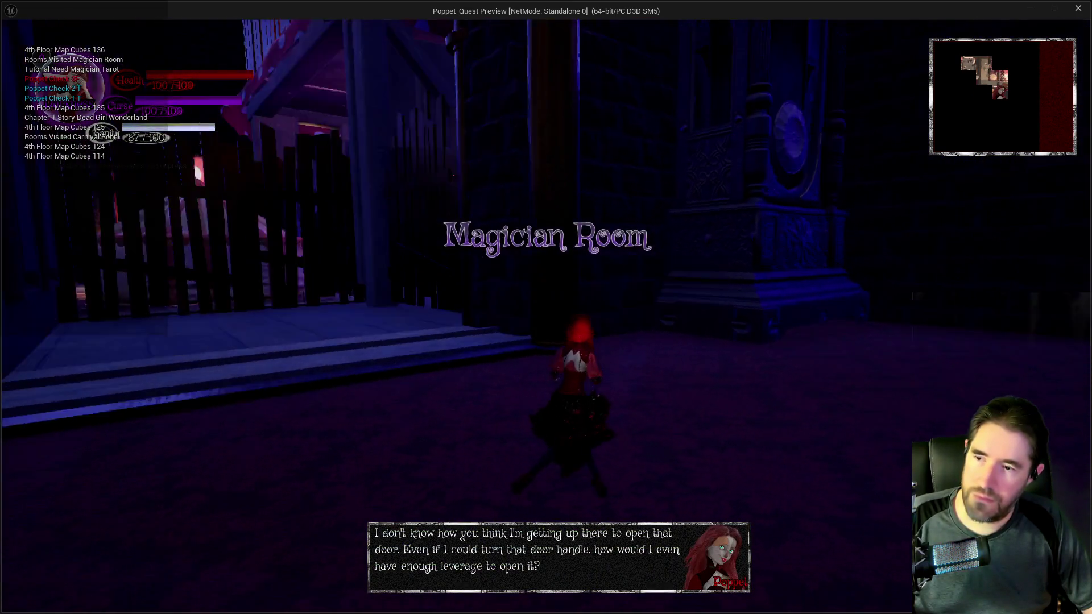
pyautogui.press('w')
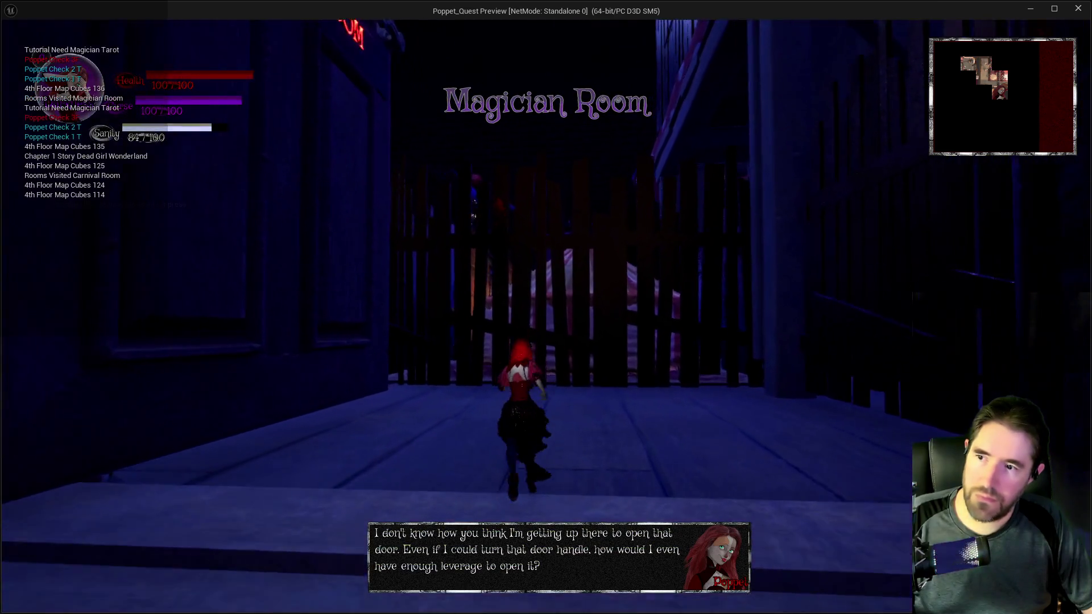
pyautogui.press('w')
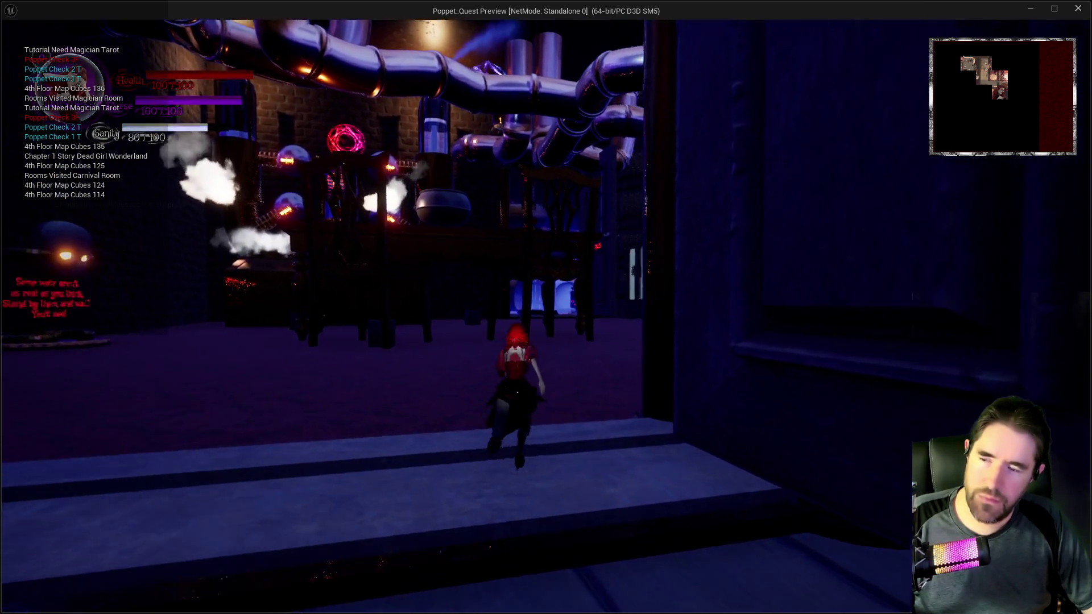
pyautogui.press('w')
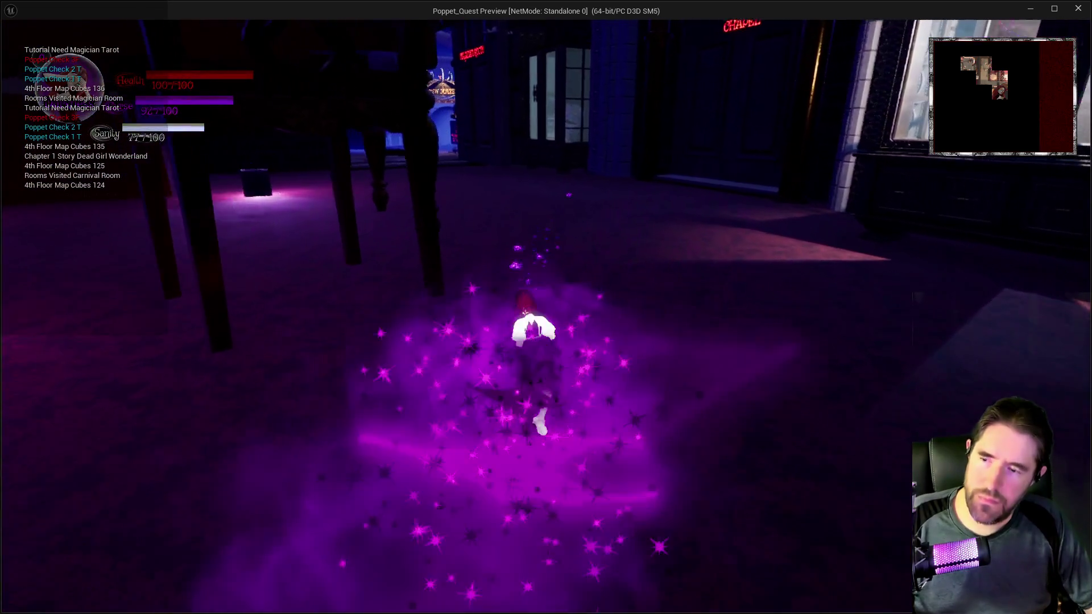
# - Enter the Toy Maze through the Toy doorway, run back out, and return to the editor
pyautogui.press('w')
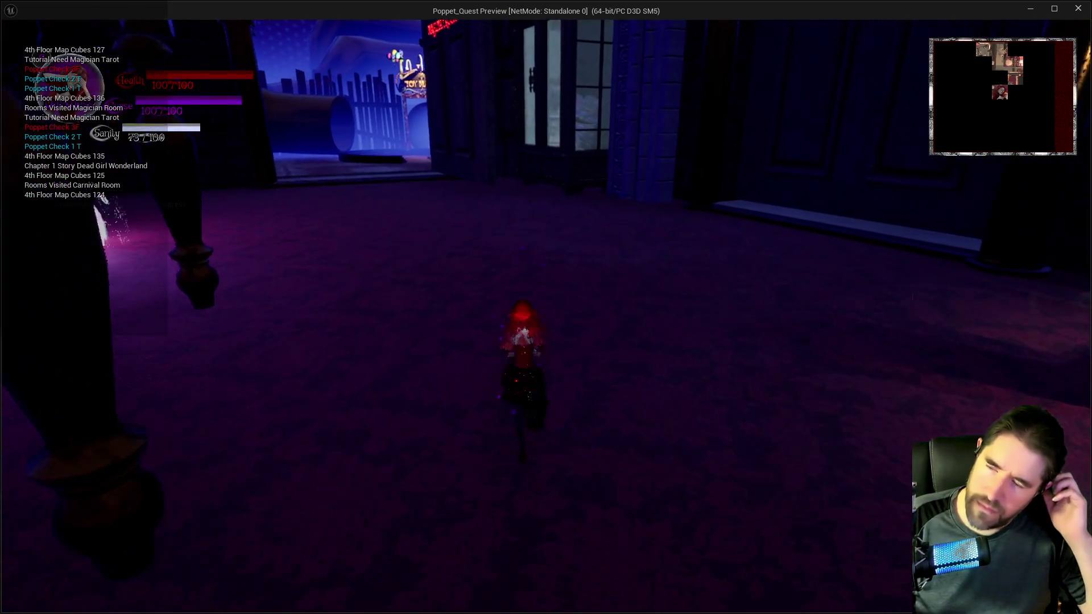
pyautogui.press('w')
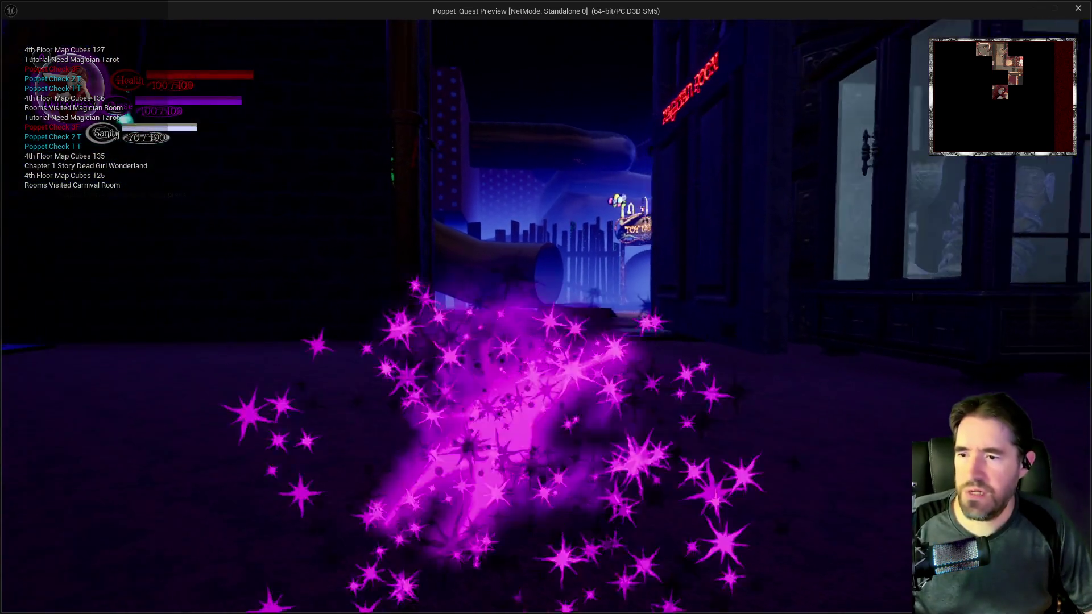
pyautogui.press('w')
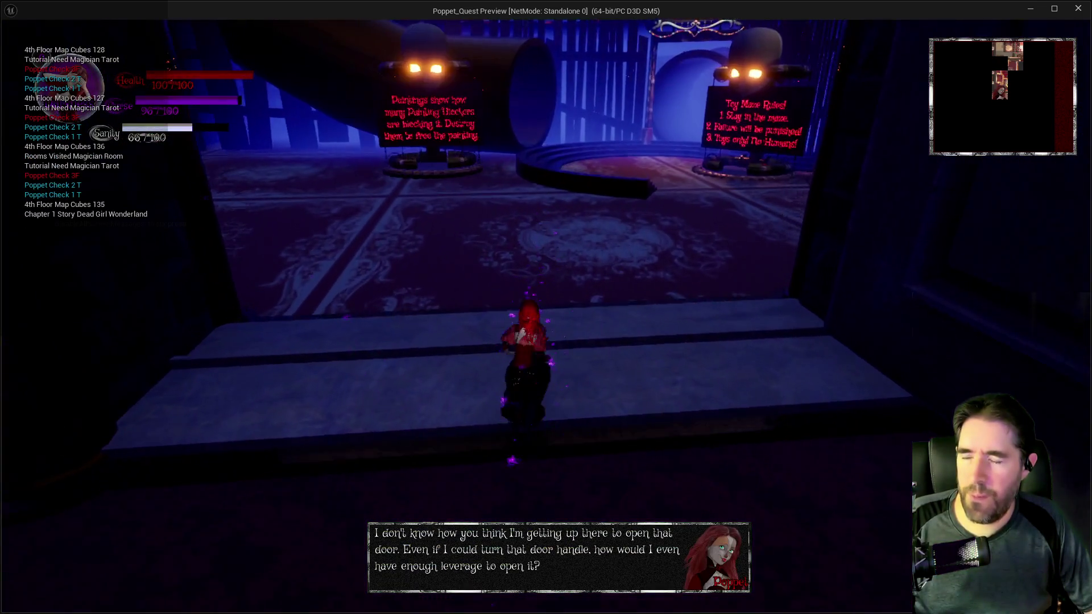
pyautogui.press('w')
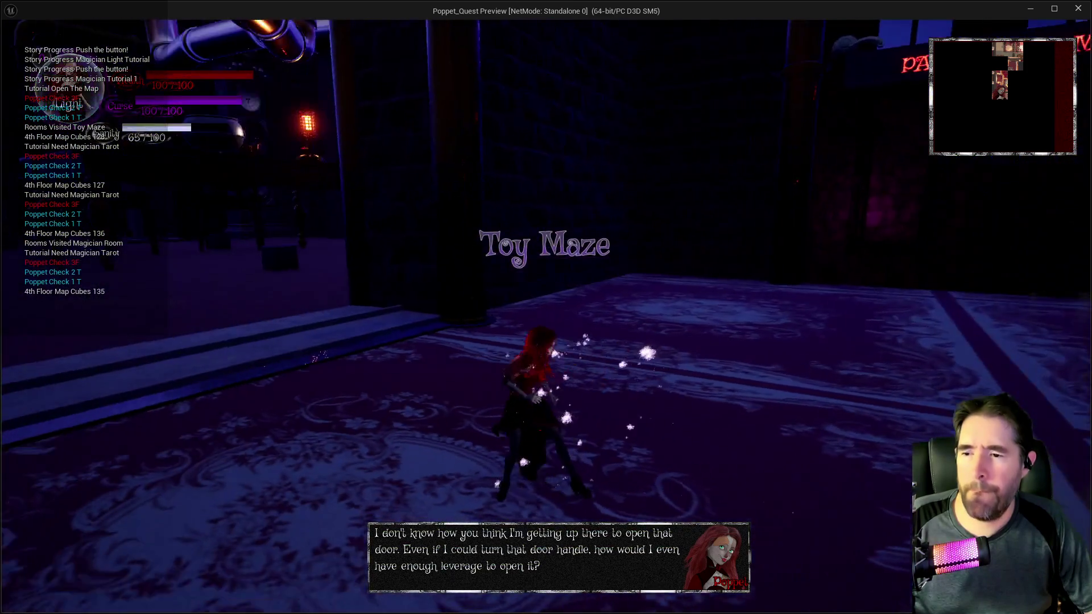
pyautogui.press('w')
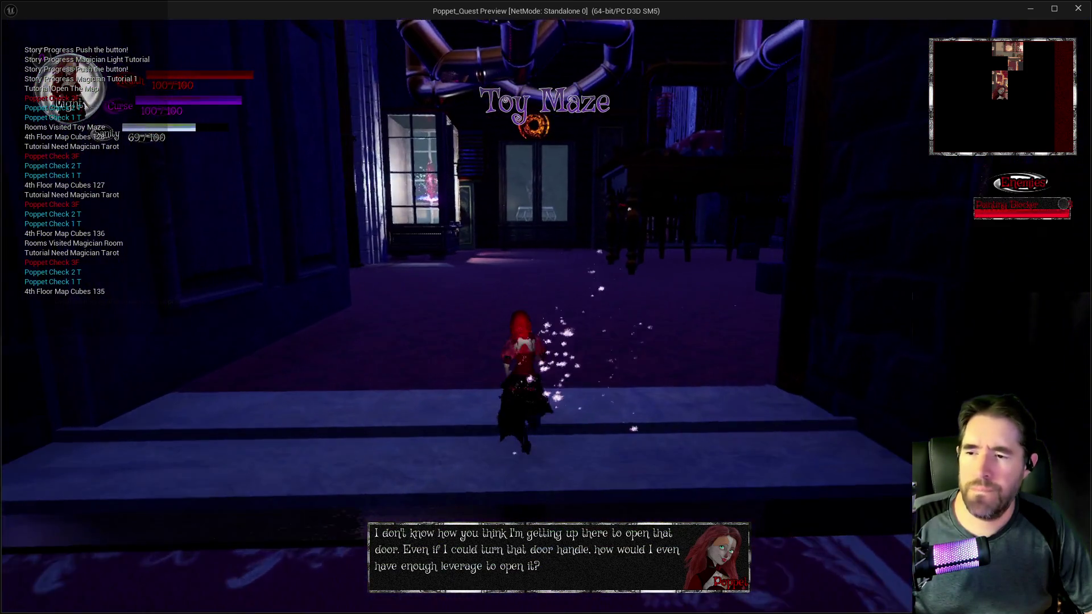
pyautogui.press('w')
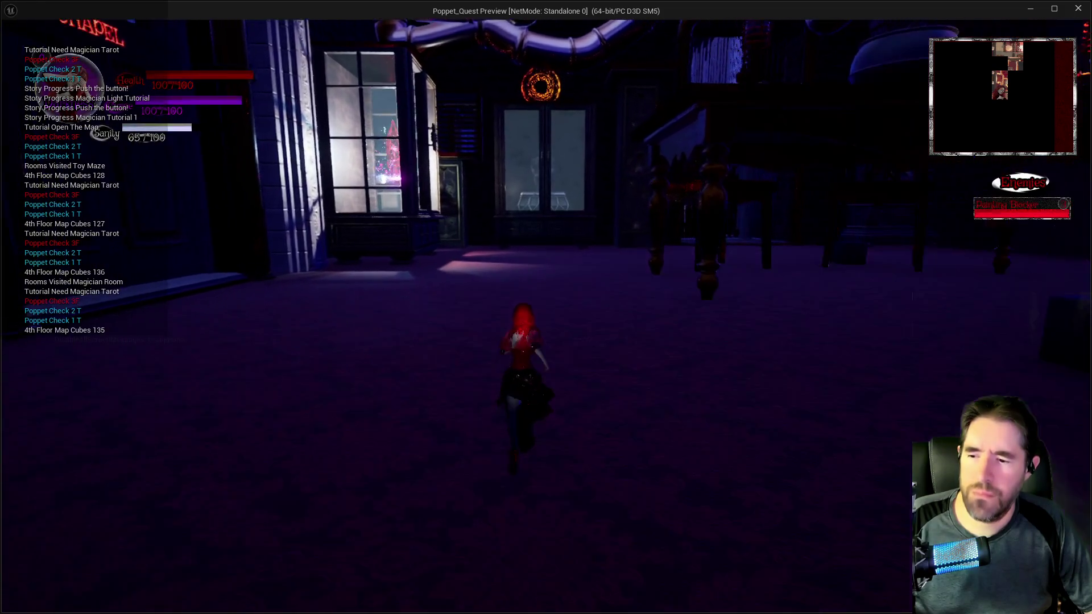
pyautogui.press('w')
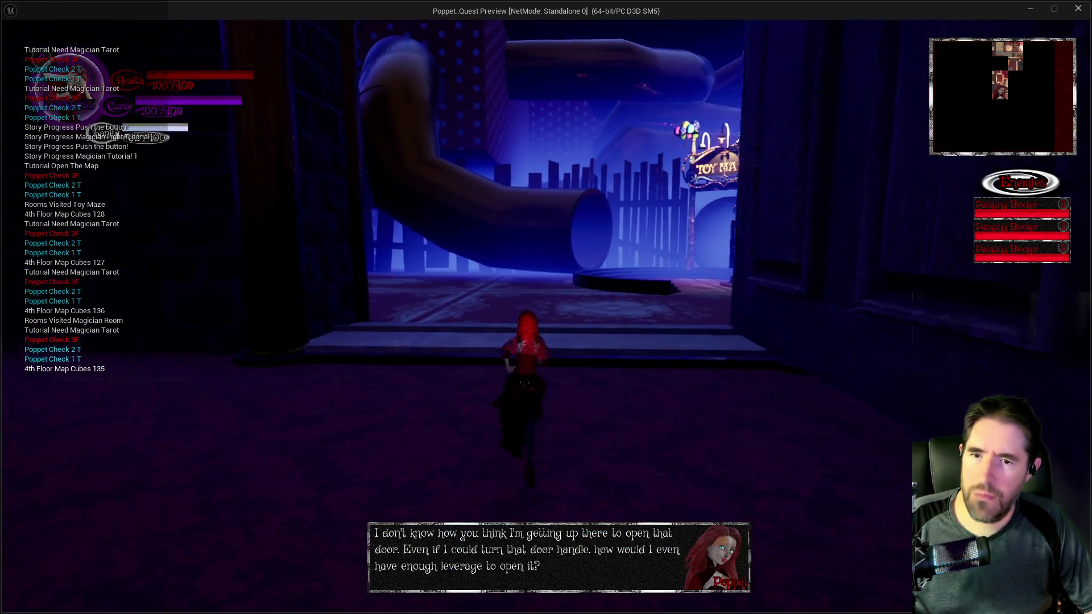
pyautogui.press('w')
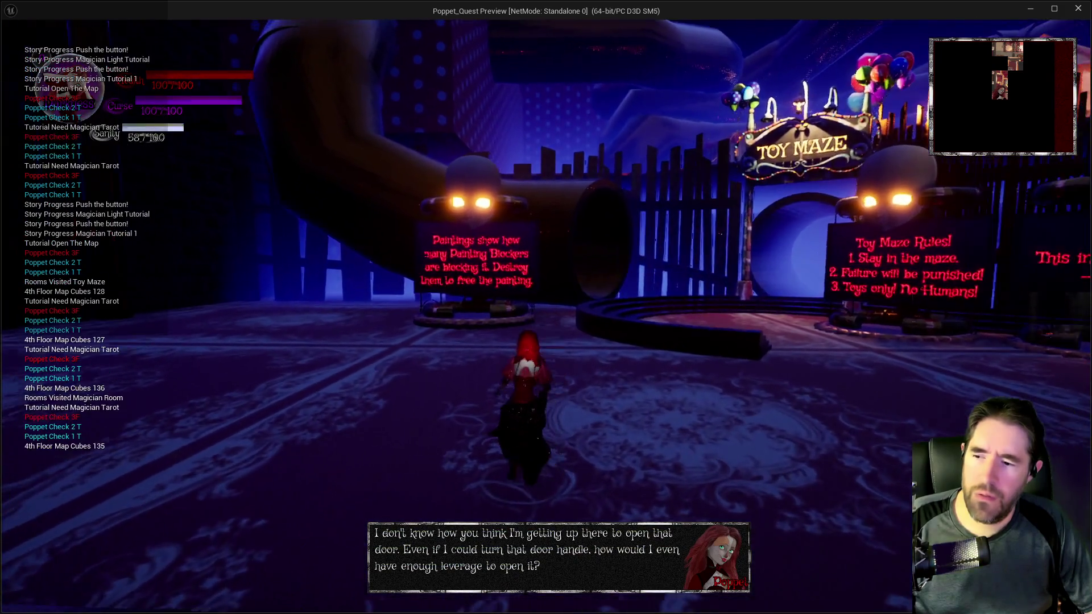
pyautogui.press('w')
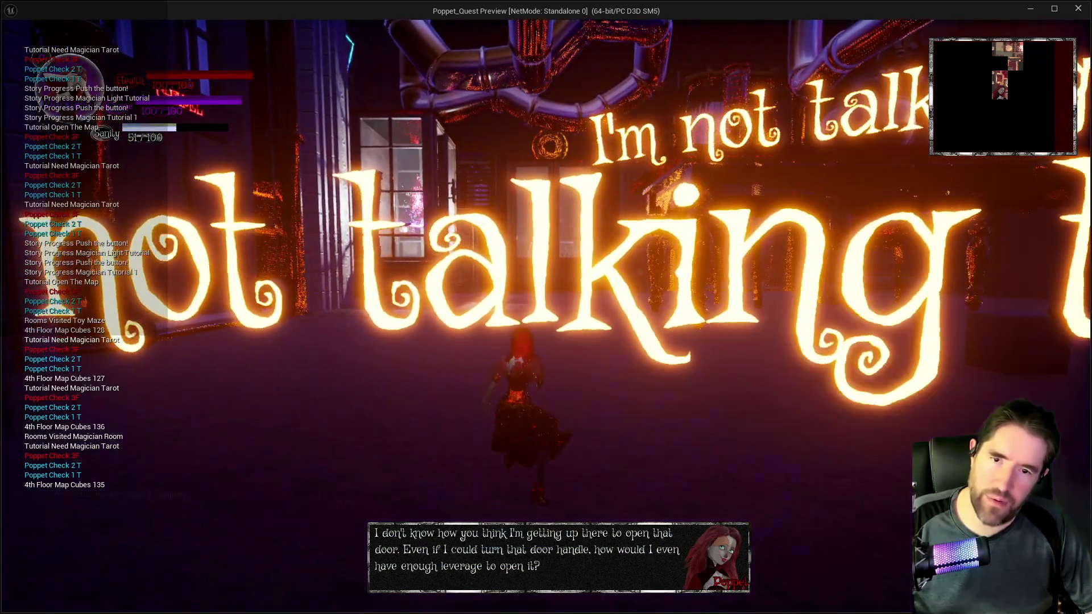
pyautogui.hotkey('alt', 'Tab')
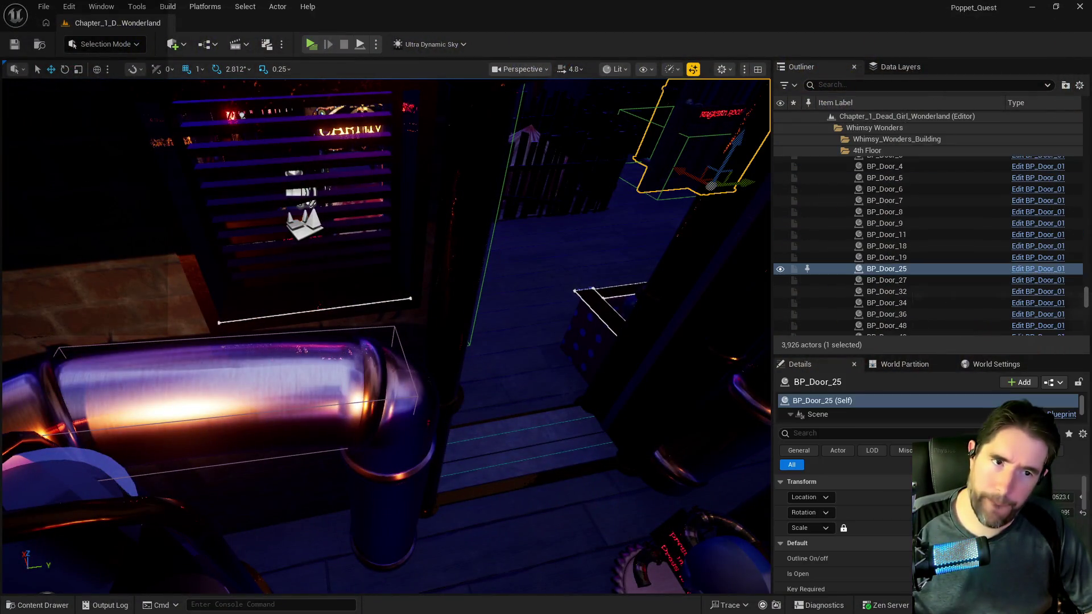
# - Bring BP_Poppet back full-screen and locate the Item Collected event's SET nodes
pyautogui.hotkey('alt', 'Tab')
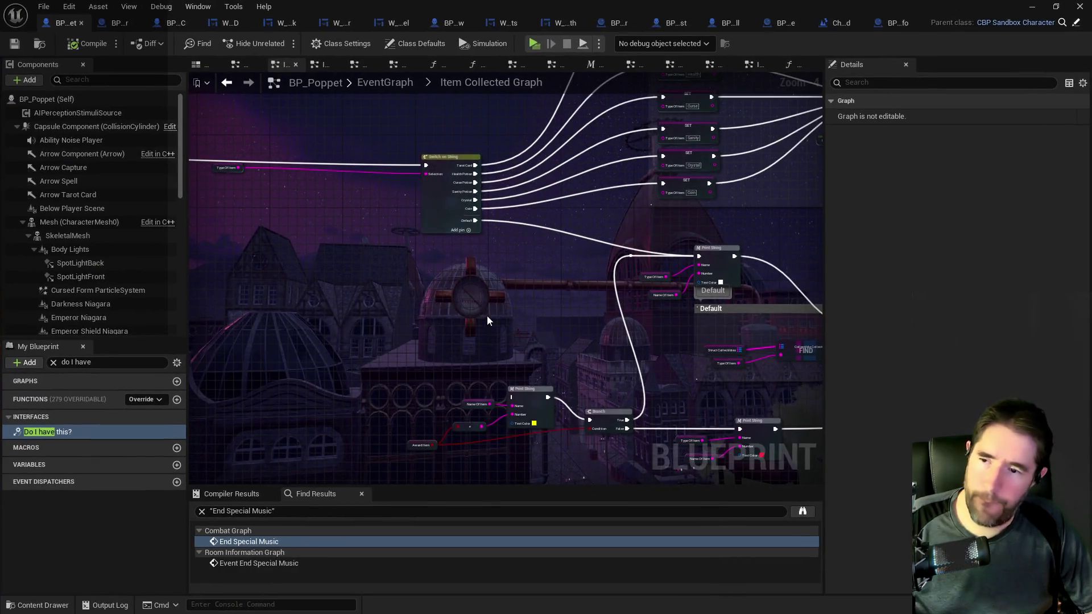
pyautogui.moveTo(486, 315); pyautogui.dragTo(282, 254)
pyautogui.moveTo(362, 187)
pyautogui.mouseDown()
pyautogui.moveTo(403, 190)
pyautogui.moveTo(529, 387)
pyautogui.mouseUp()
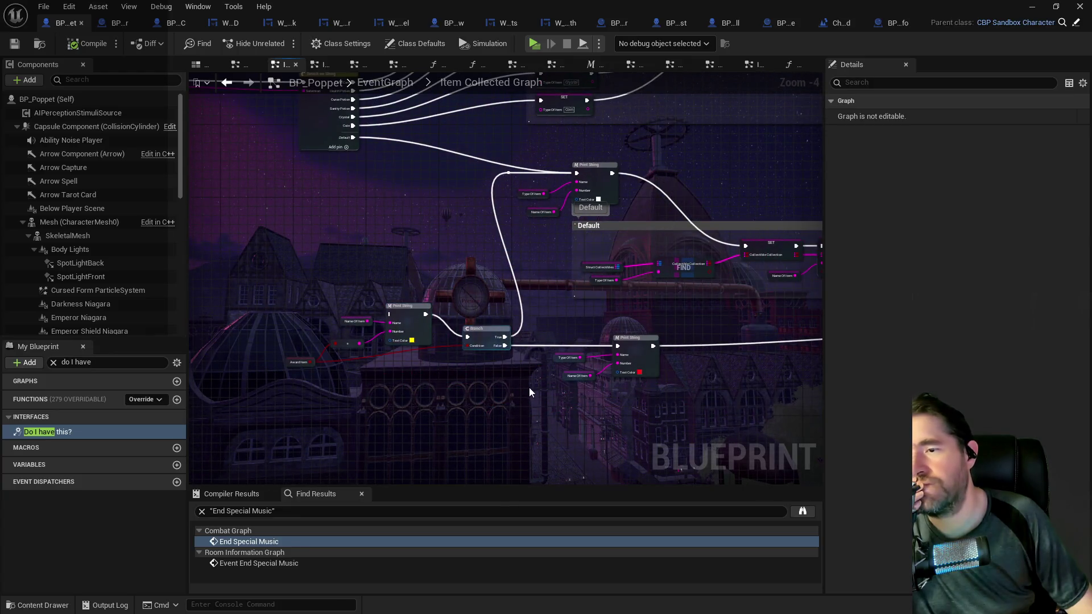
pyautogui.click(289, 360)
pyautogui.moveTo(289, 360)
pyautogui.mouseDown()
pyautogui.moveTo(444, 373)
pyautogui.moveTo(621, 337)
pyautogui.mouseUp()
pyautogui.scroll(2, 622, 338)
pyautogui.moveTo(402, 324)
pyautogui.mouseDown()
pyautogui.moveTo(487, 275)
pyautogui.moveTo(247, 163)
pyautogui.moveTo(429, 239)
pyautogui.moveTo(365, 248)
pyautogui.moveTo(305, 227)
pyautogui.moveTo(313, 236)
pyautogui.mouseUp()
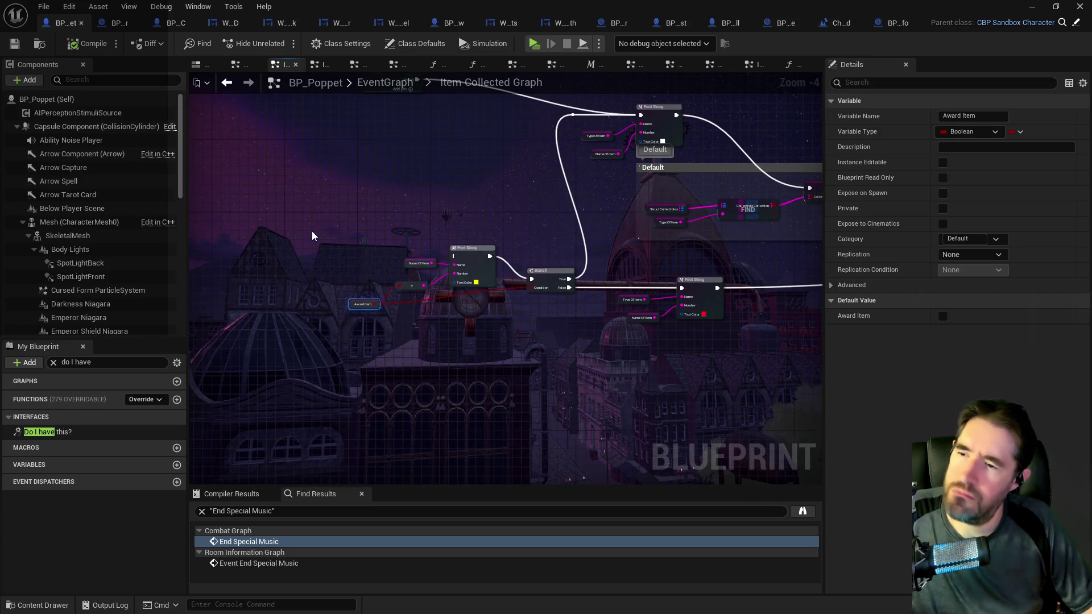
# - Select the Print String and Award Item nodes and wire the switch's Default case into Print String
pyautogui.moveTo(448, 308)
pyautogui.mouseDown()
pyautogui.moveTo(459, 312)
pyautogui.moveTo(444, 270)
pyautogui.mouseUp()
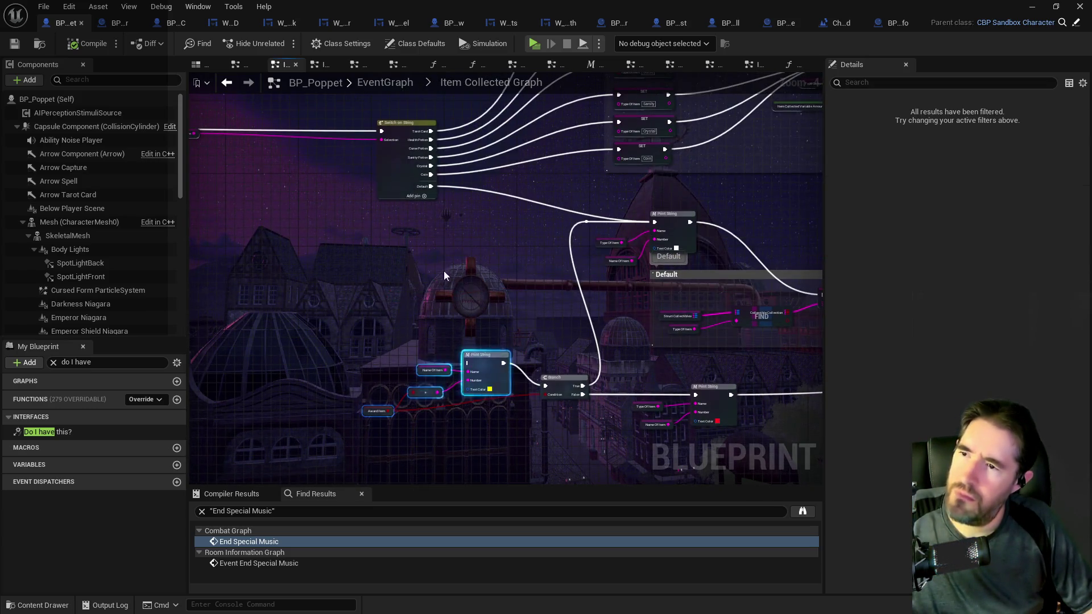
pyautogui.moveTo(431, 188); pyautogui.dragTo(473, 367)
pyautogui.moveTo(388, 351)
pyautogui.mouseDown()
pyautogui.moveTo(465, 430)
pyautogui.moveTo(485, 434)
pyautogui.mouseUp()
pyautogui.moveTo(392, 314)
pyautogui.mouseDown()
pyautogui.moveTo(512, 319)
pyautogui.moveTo(797, 295)
pyautogui.mouseUp()
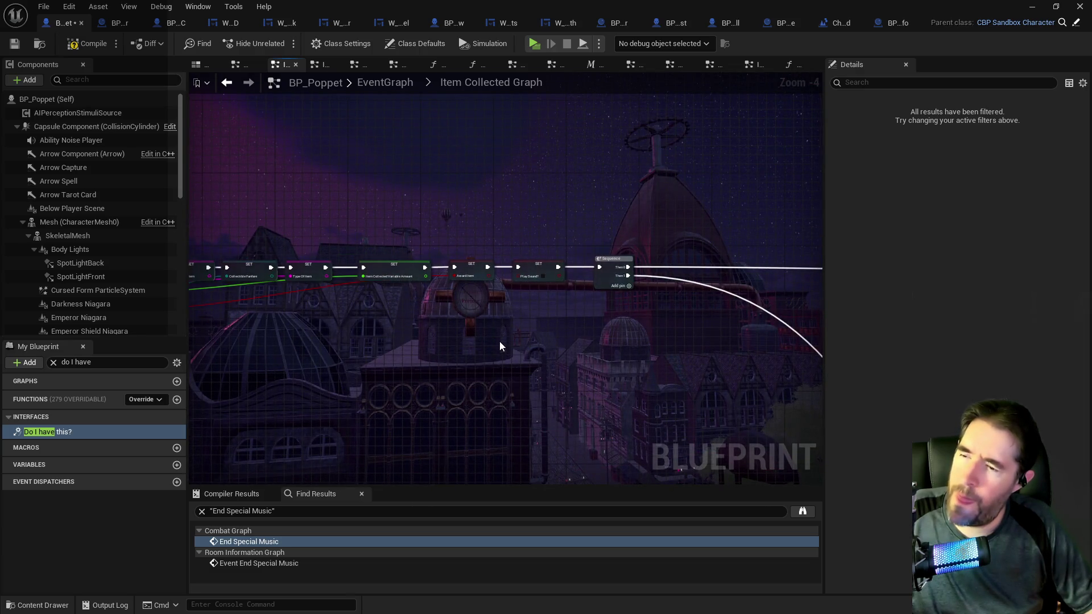
# - Paste the debug nodes, wire SET Award Item into Print String, and make its text green
pyautogui.hotkey('ctrl', 'v')
pyautogui.moveTo(484, 267)
pyautogui.mouseDown()
pyautogui.moveTo(555, 327)
pyautogui.moveTo(519, 268)
pyautogui.mouseUp()
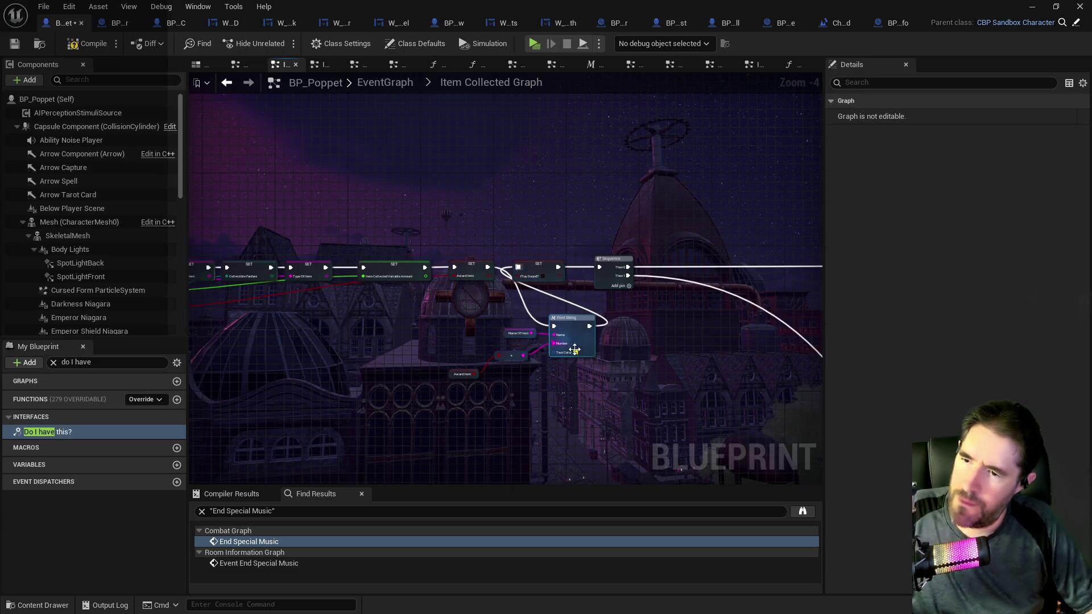
pyautogui.click(575, 352)
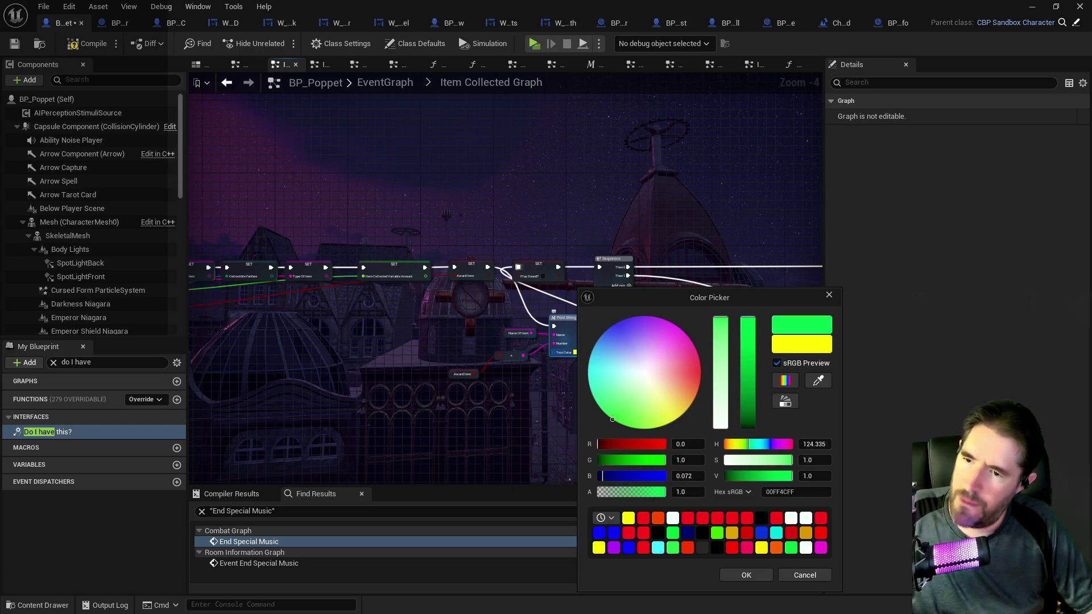
pyautogui.click(734, 575)
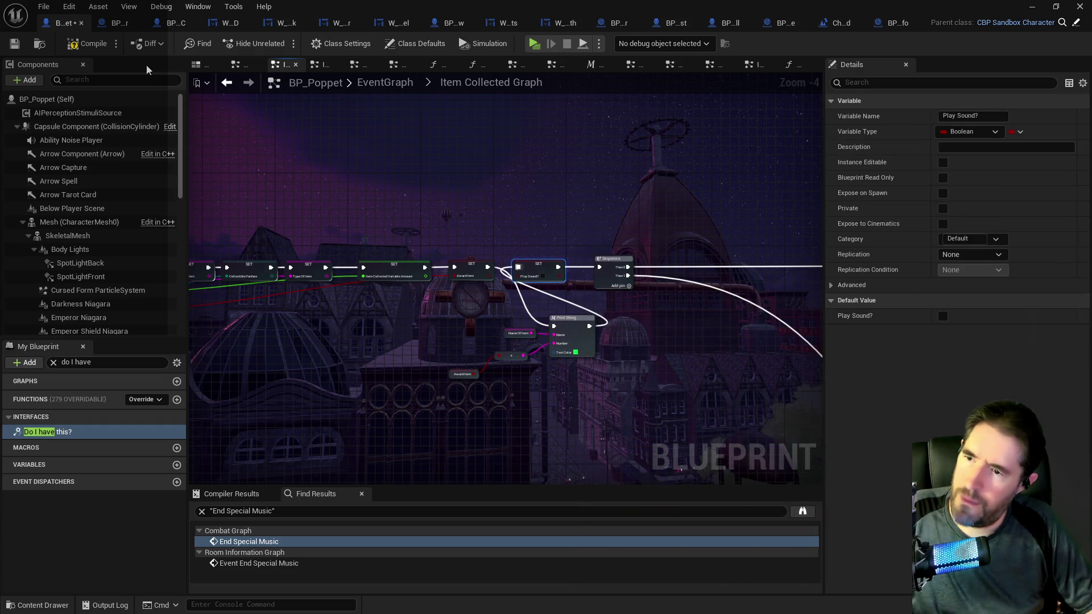
# - Compile and save BP_Poppet, then return to the level editor
pyautogui.click(14, 43)
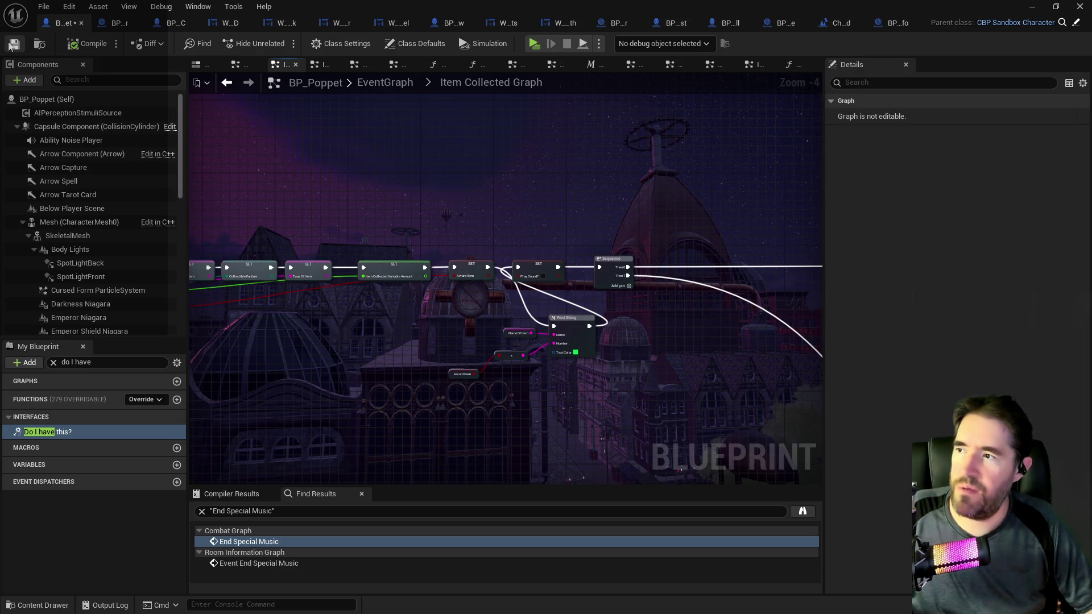
pyautogui.click(10, 46)
pyautogui.hotkey('alt', 'Tab')
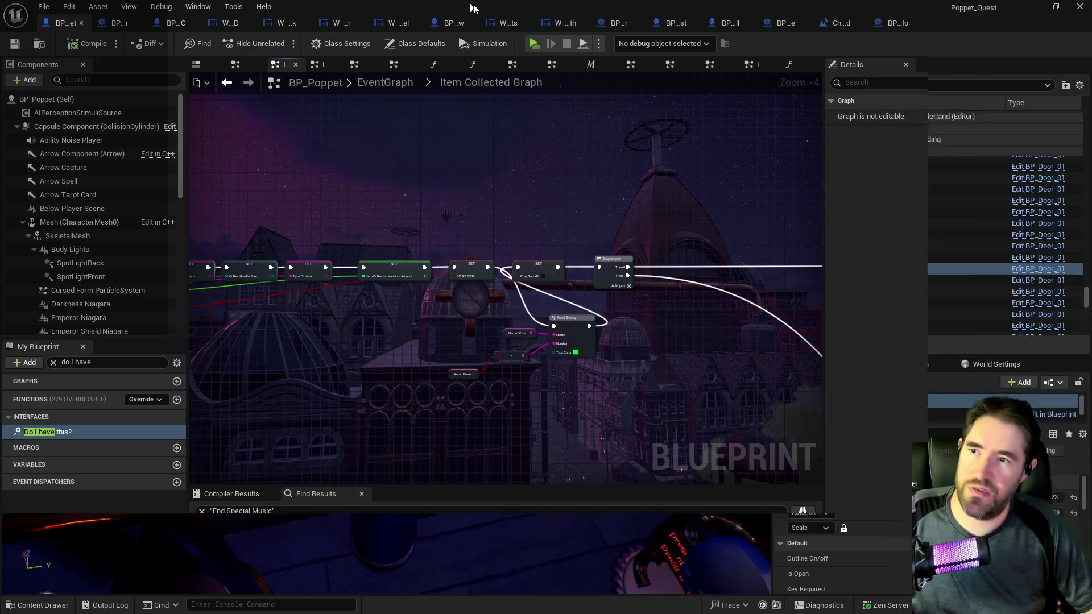
pyautogui.moveTo(532, 267); pyautogui.dragTo(515, 176)
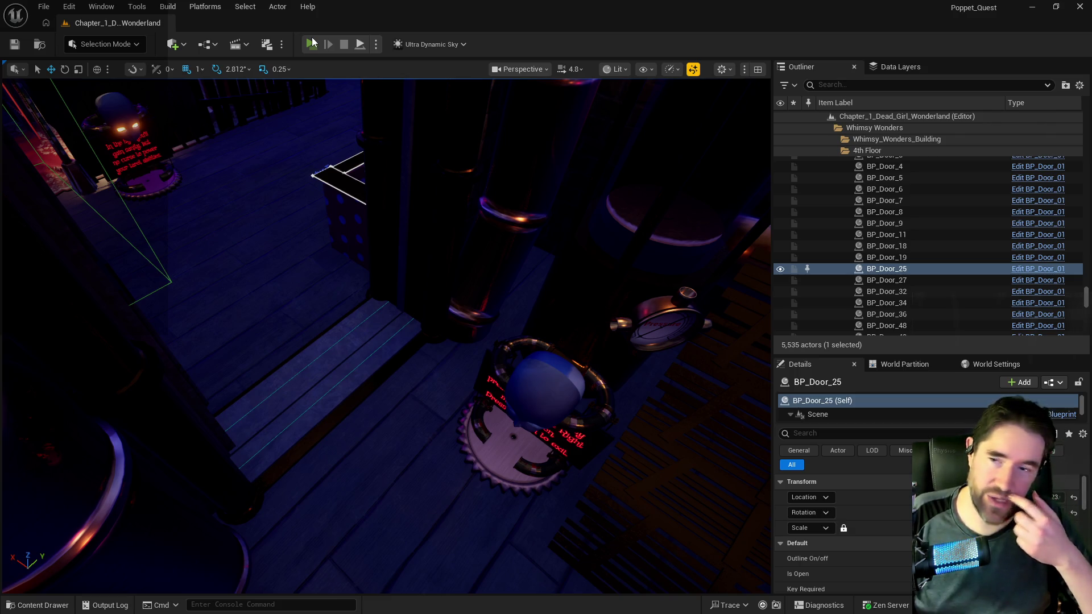
# - Start a play session and run the character through the Carnival Room
pyautogui.click(311, 44)
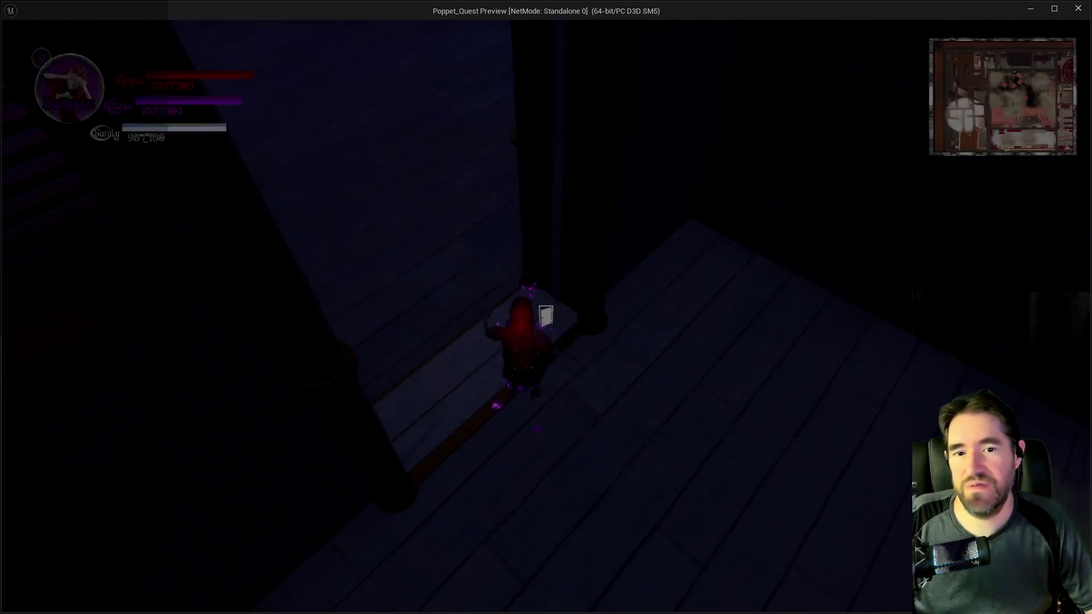
pyautogui.press('w')
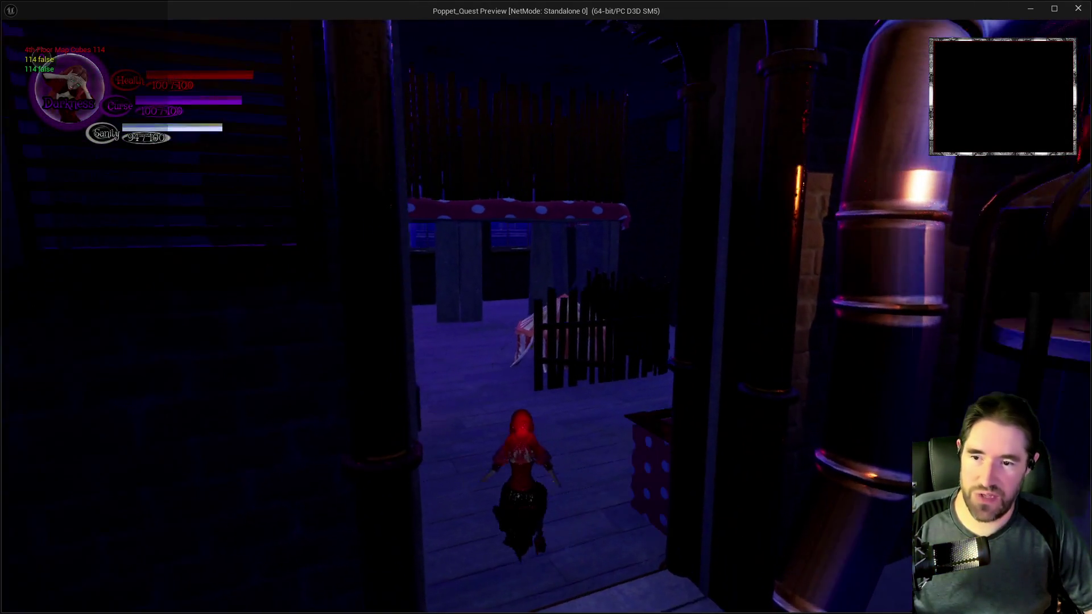
pyautogui.press('w')
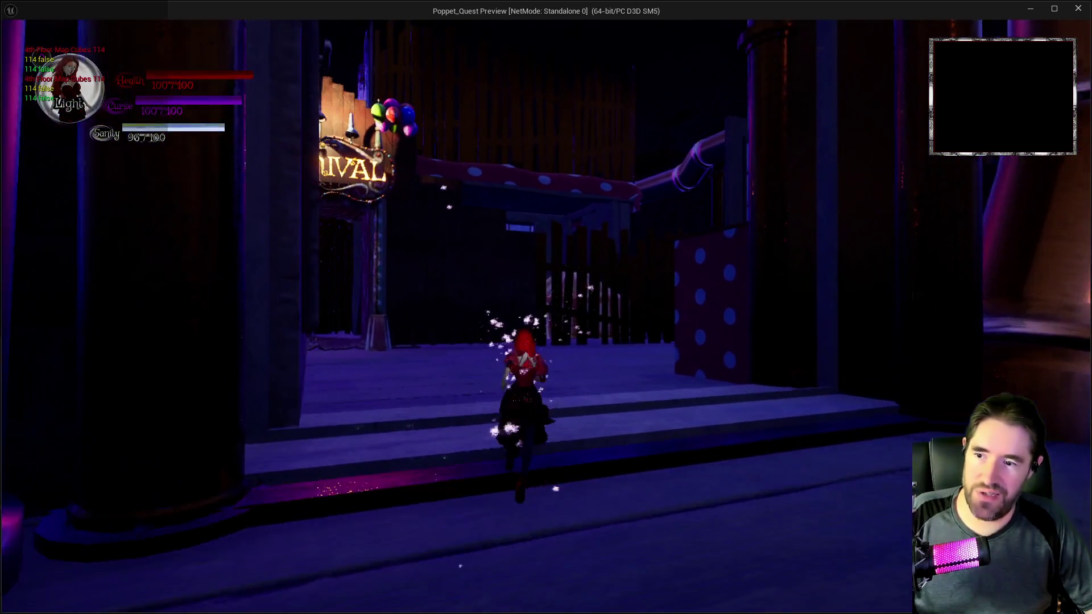
pyautogui.press('w')
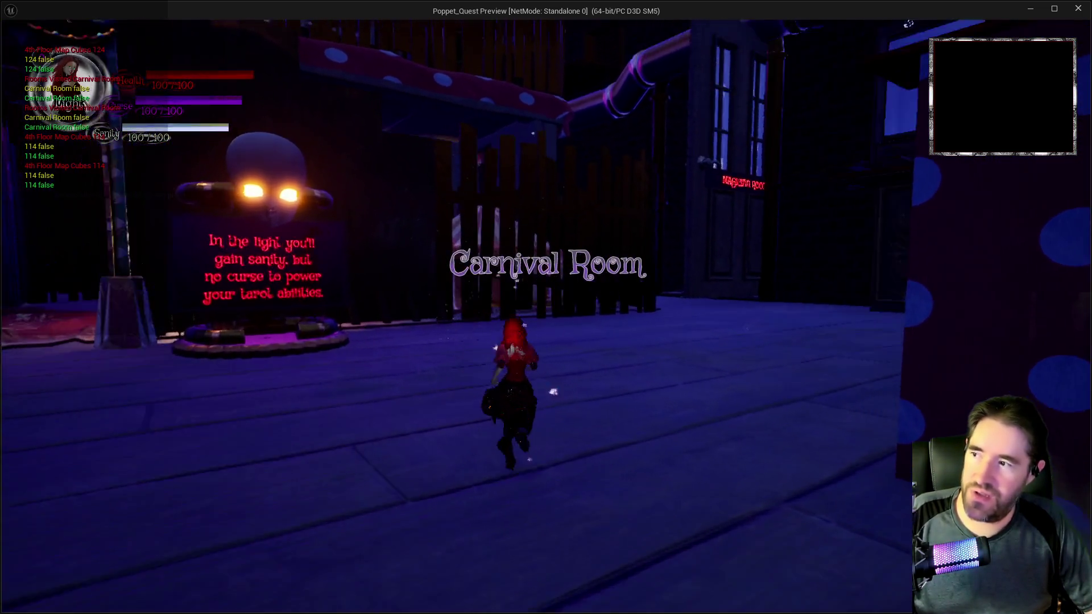
pyautogui.press('w')
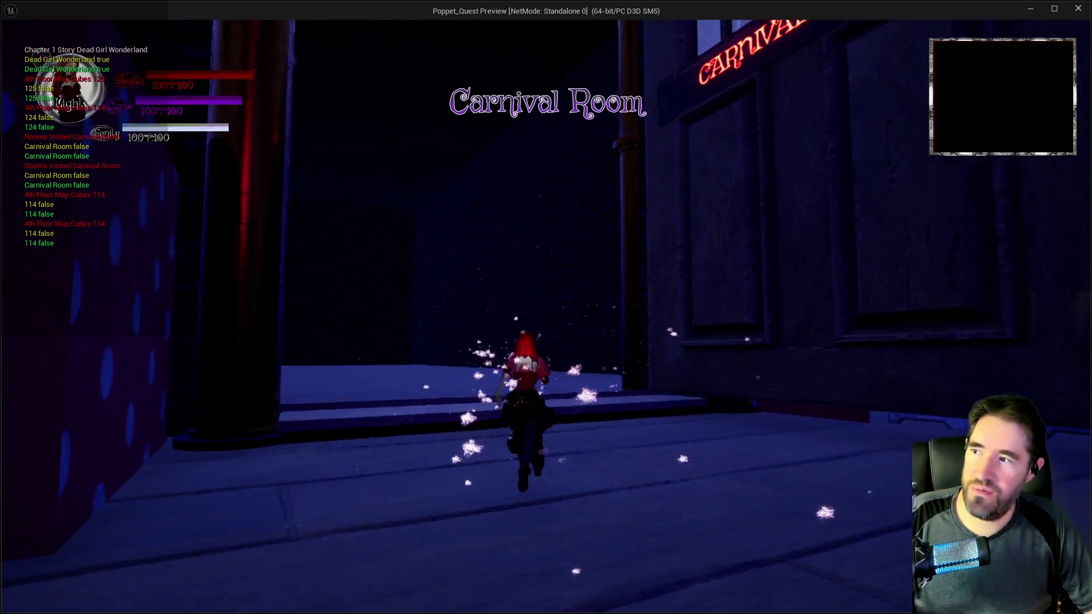
pyautogui.press('w')
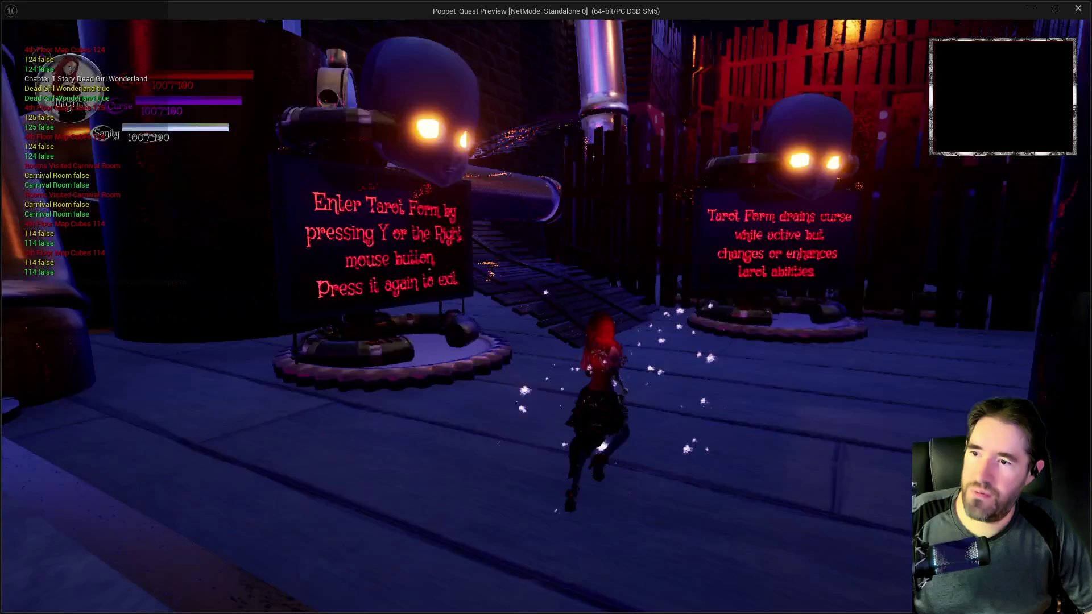
pyautogui.press('w')
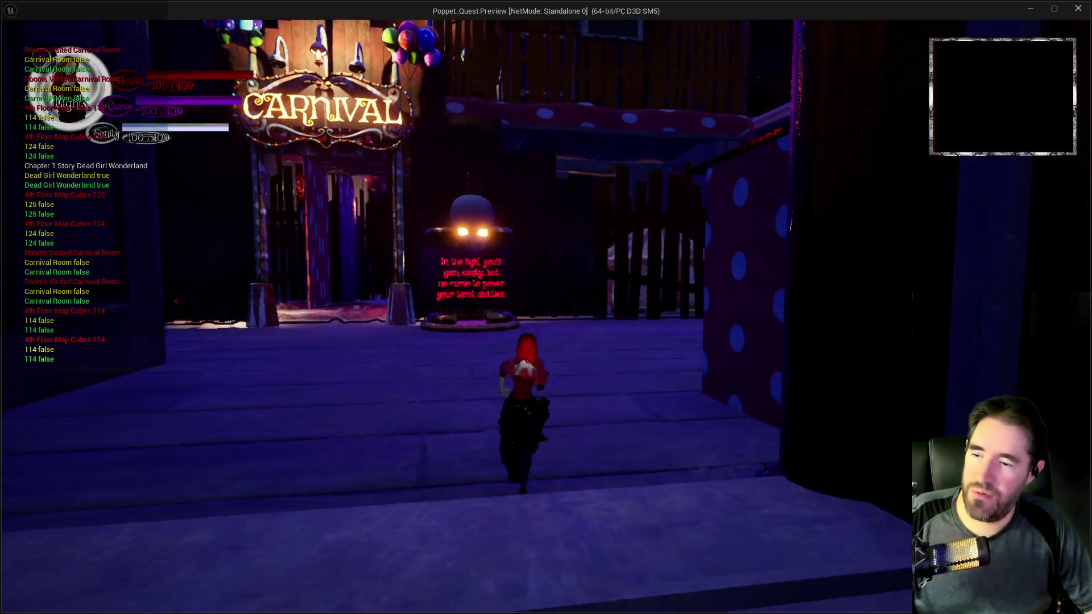
pyautogui.press('w')
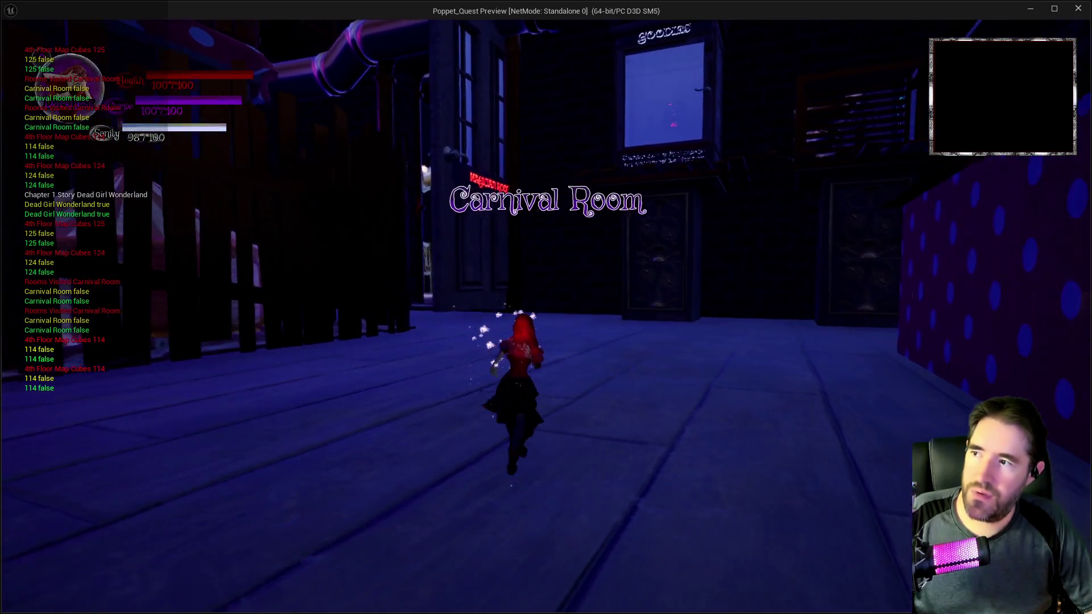
pyautogui.press('w')
pyautogui.press('w')
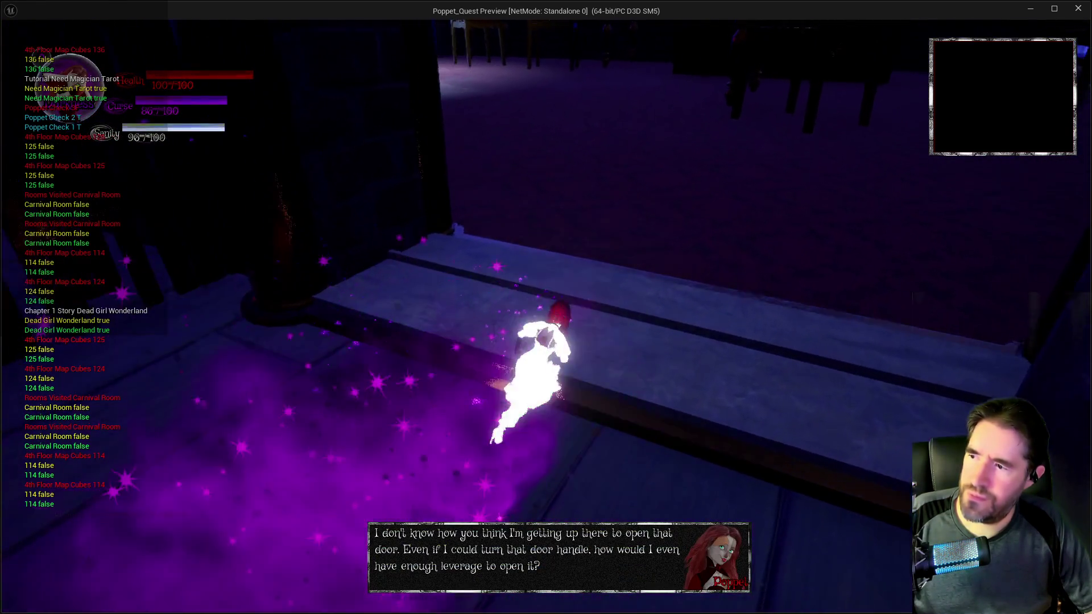
# - Run into the Magician Room and back toward the Carnival Room, then pause the game
pyautogui.press('w')
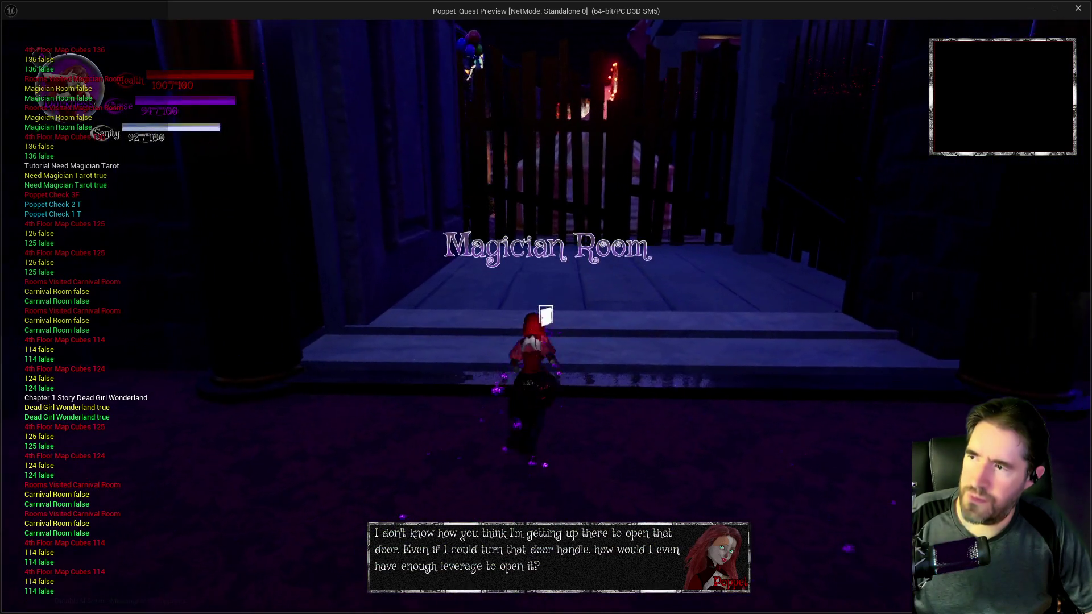
pyautogui.press('w')
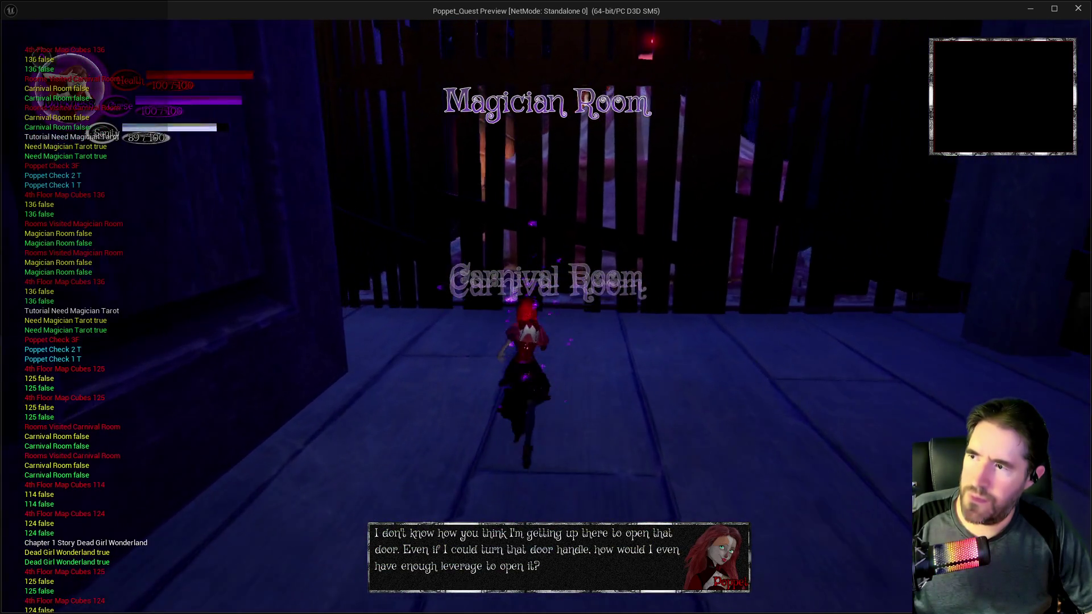
pyautogui.press('w')
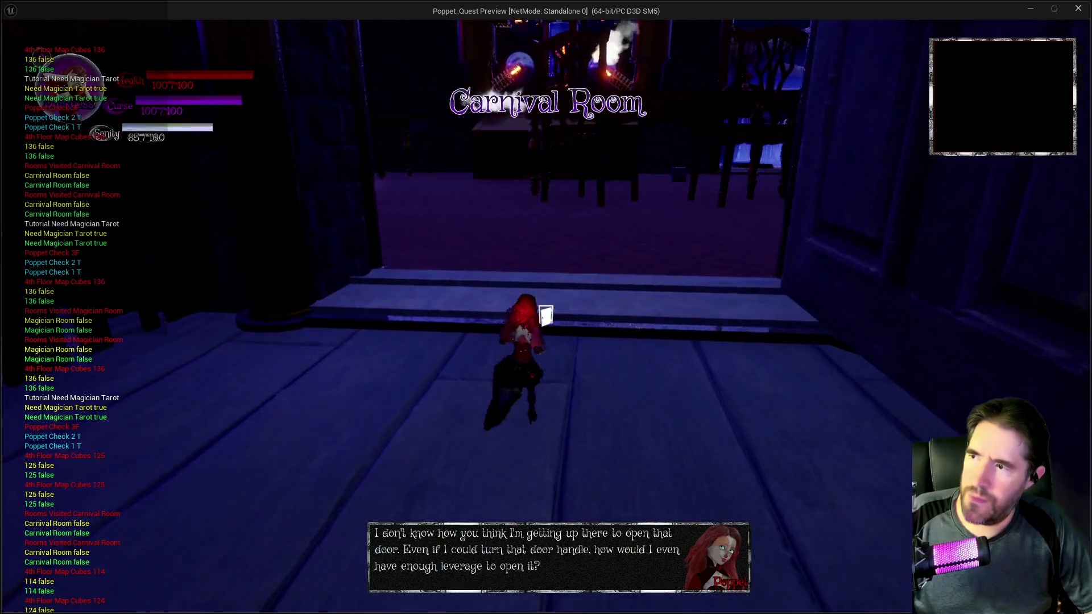
pyautogui.press('s')
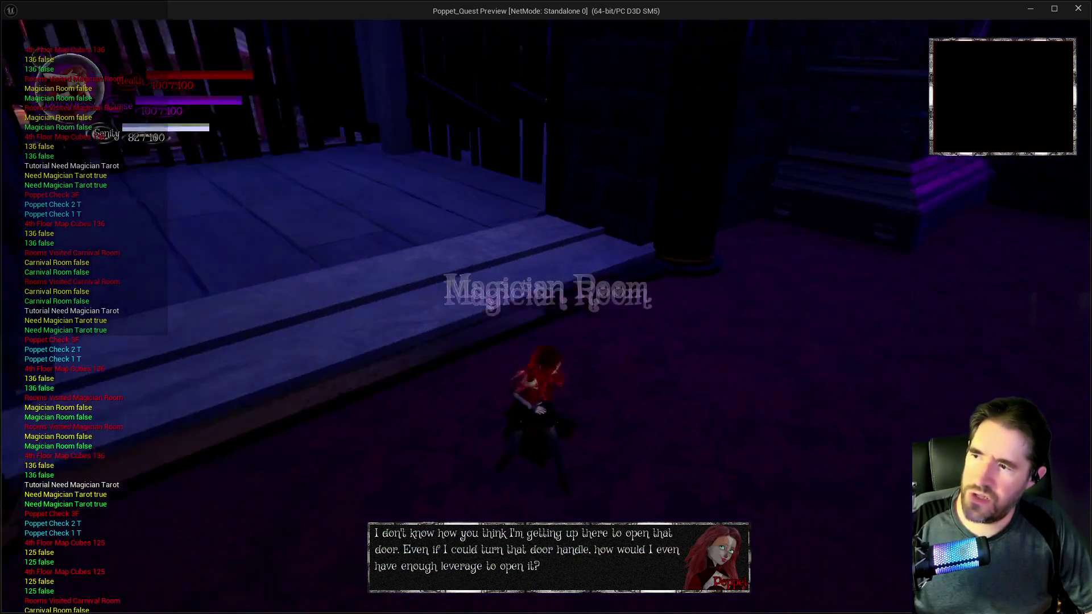
pyautogui.press('w')
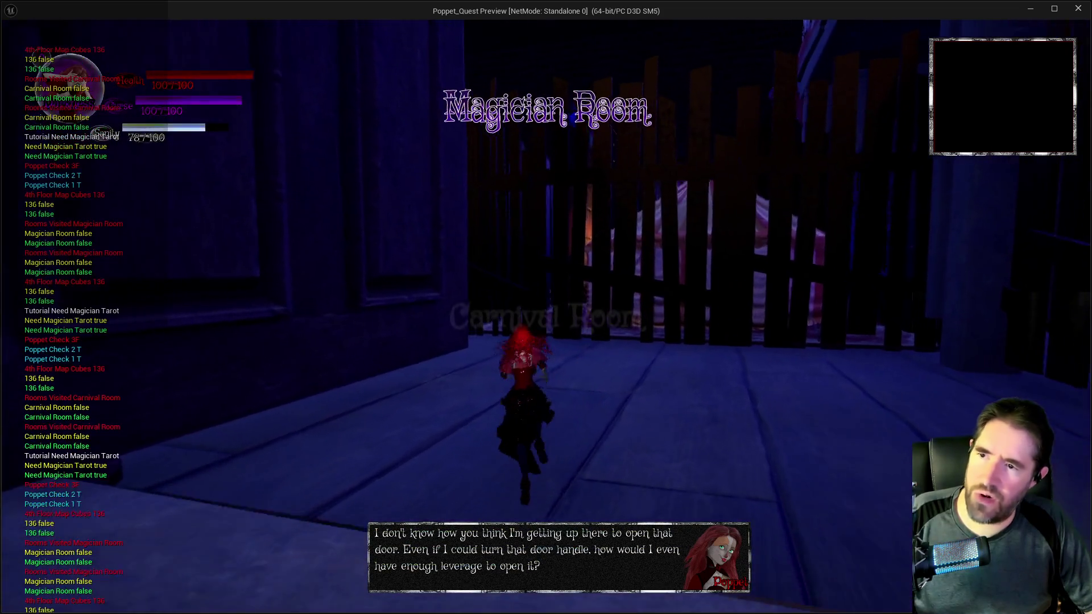
pyautogui.press('w')
pyautogui.press('w')
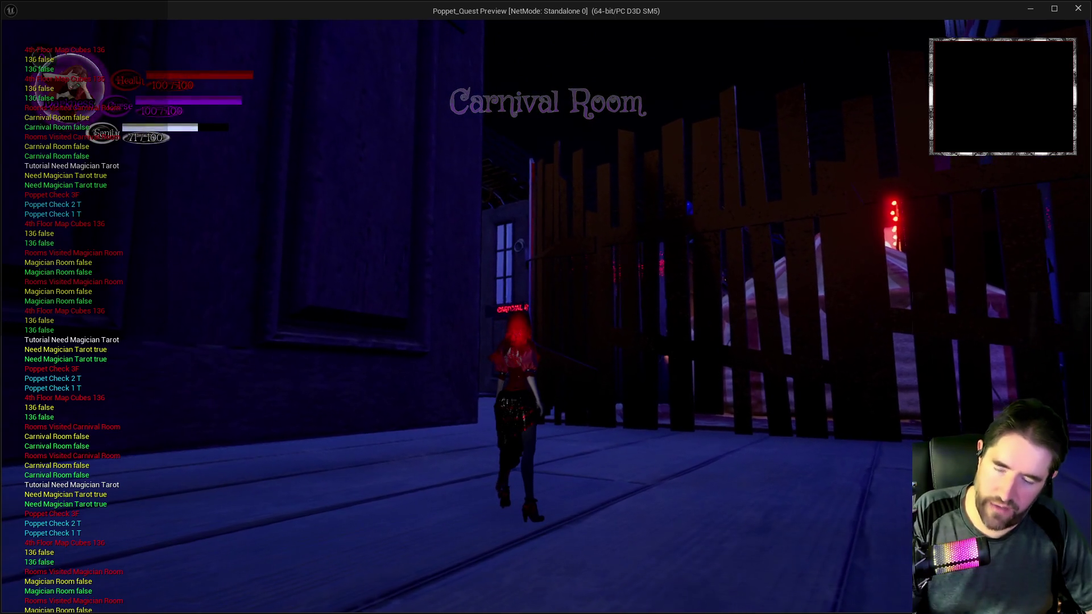
pyautogui.press('Escape')
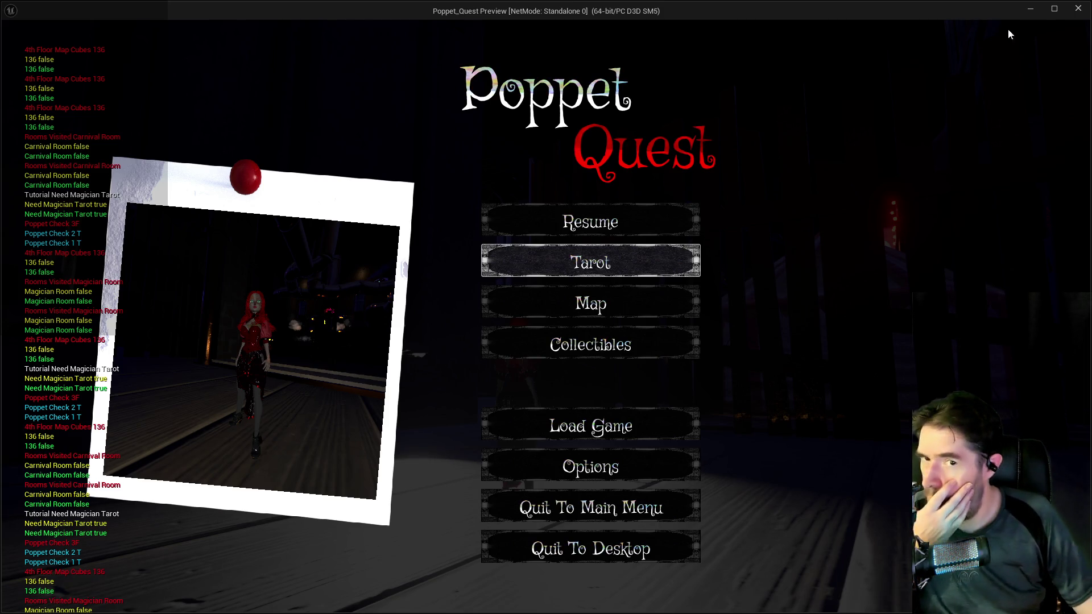
# - Close the game preview and view BP_Room_Info's Activate Room and SET nodes
pyautogui.click(1073, 16)
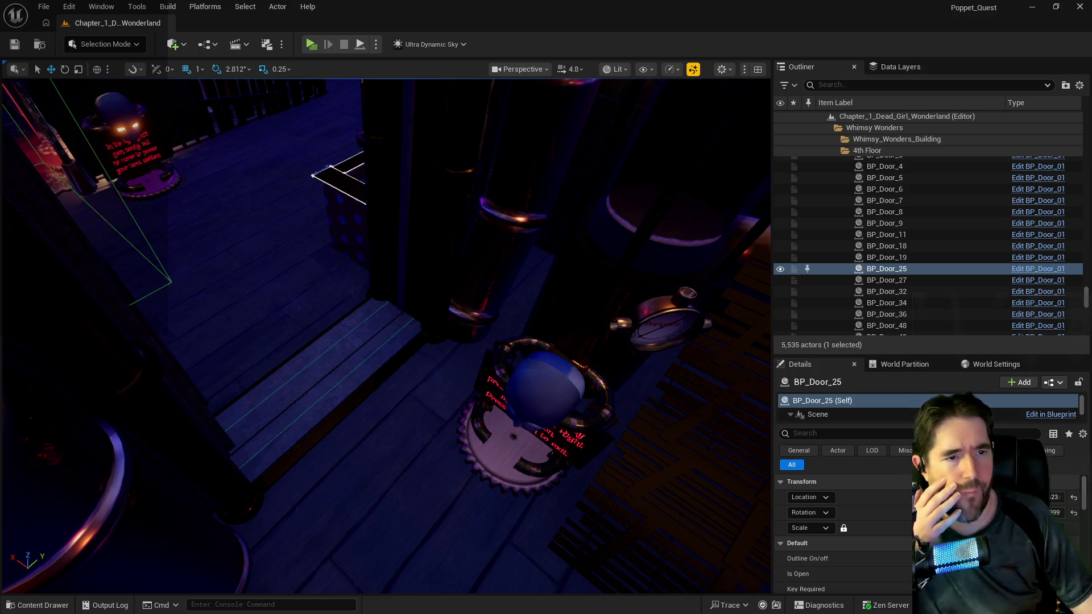
pyautogui.hotkey('alt', 'Tab')
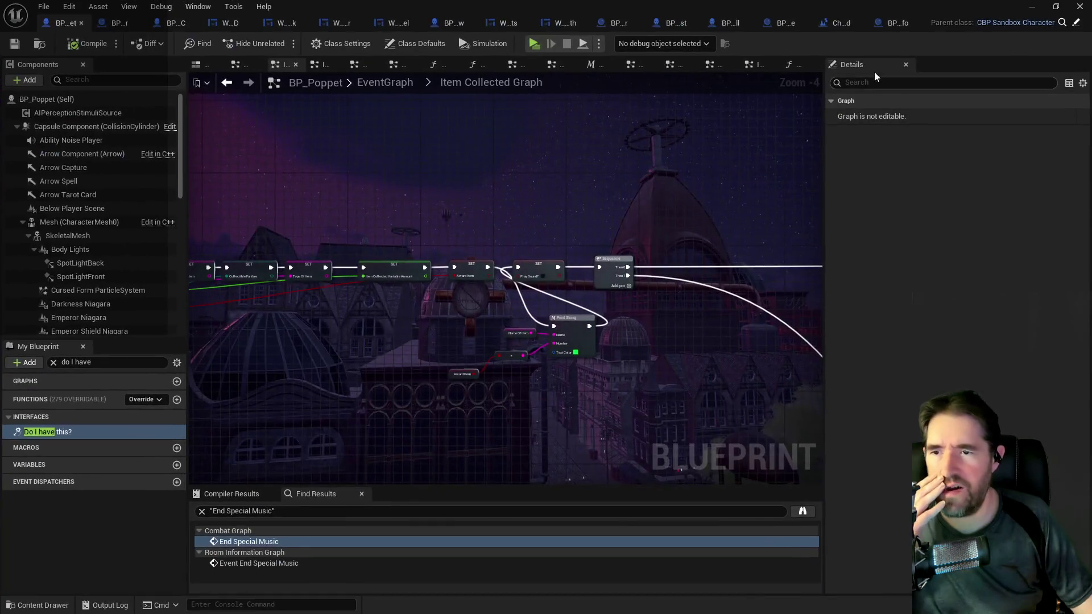
pyautogui.click(884, 27)
pyautogui.moveTo(419, 231)
pyautogui.mouseDown()
pyautogui.moveTo(419, 222)
pyautogui.moveTo(524, 273)
pyautogui.moveTo(421, 245)
pyautogui.moveTo(507, 284)
pyautogui.moveTo(375, 301)
pyautogui.mouseUp()
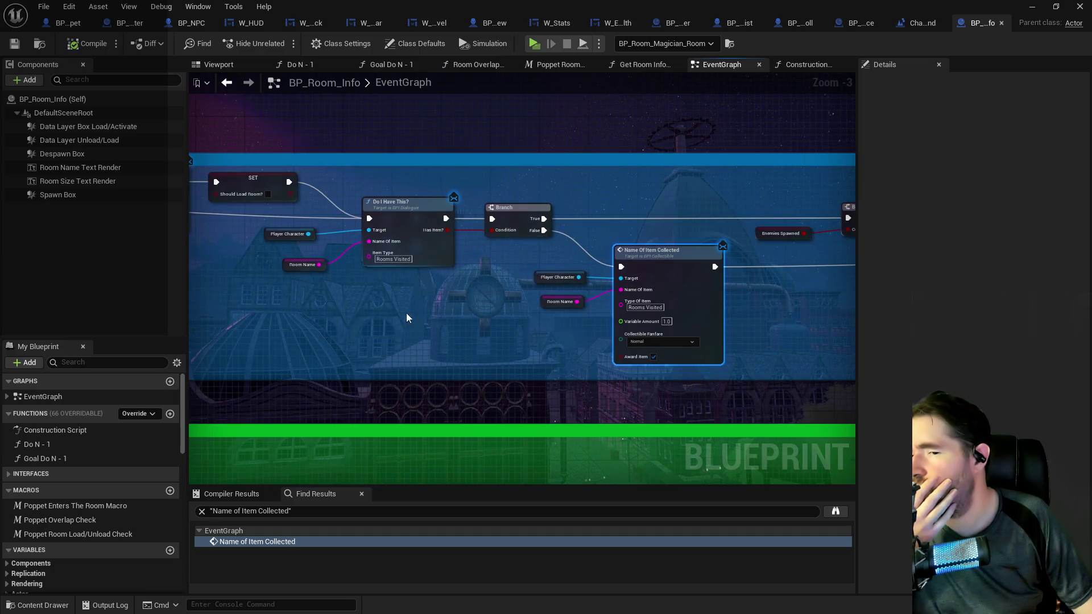
# - Review BP_Room_Info's Branch, Despawn Everything and Do I Have This? nodes before returning to BP_Poppet
pyautogui.moveTo(462, 327)
pyautogui.mouseDown()
pyautogui.moveTo(553, 317)
pyautogui.moveTo(385, 316)
pyautogui.mouseUp()
pyautogui.moveTo(649, 323)
pyautogui.mouseDown()
pyautogui.moveTo(413, 339)
pyautogui.moveTo(240, 287)
pyautogui.moveTo(530, 299)
pyautogui.mouseUp()
pyautogui.scroll(3, 529, 299)
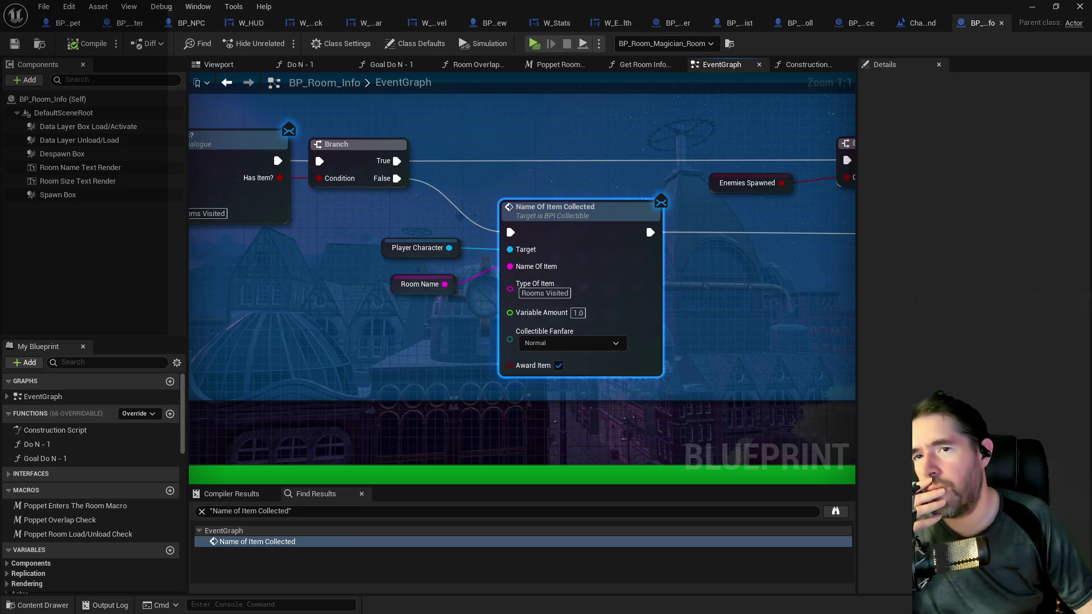
pyautogui.moveTo(426, 357); pyautogui.dragTo(513, 330)
pyautogui.click(62, 23)
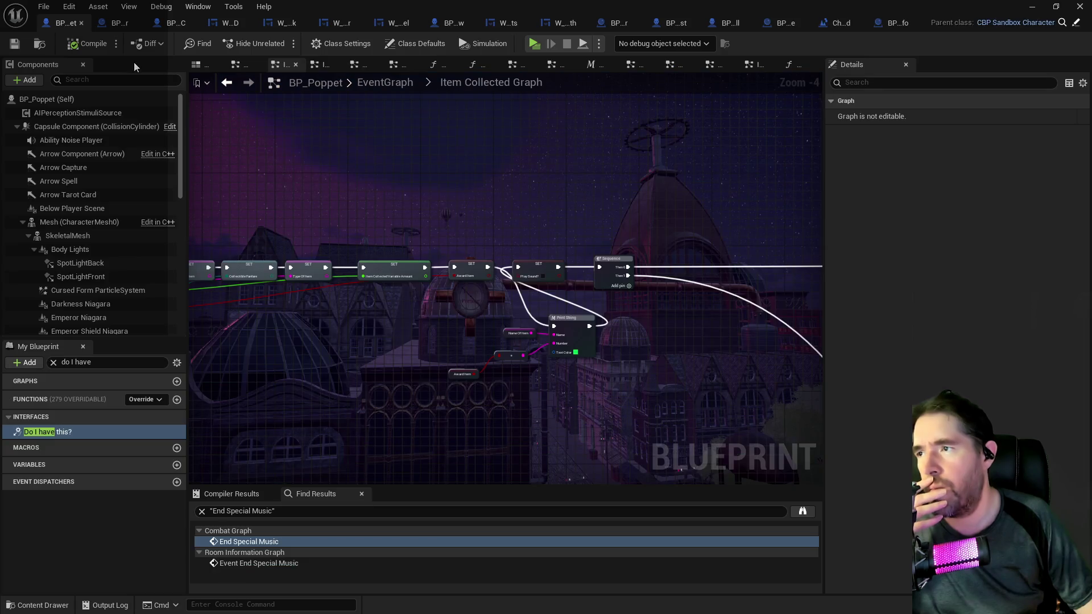
pyautogui.scroll(4, 578, 351)
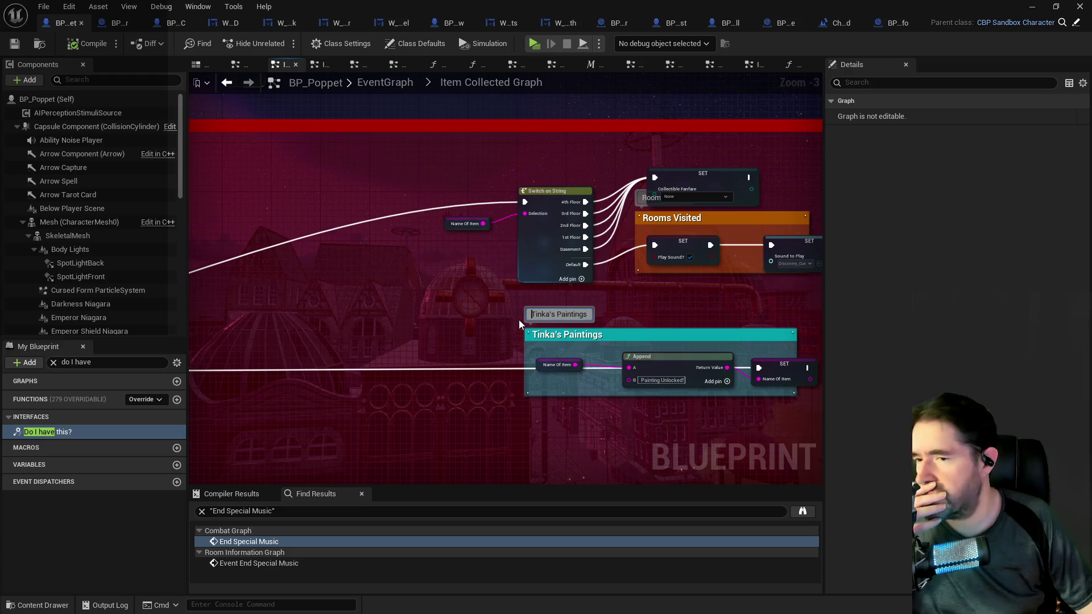
pyautogui.moveTo(688, 302)
pyautogui.mouseDown()
pyautogui.moveTo(470, 293)
pyautogui.moveTo(629, 257)
pyautogui.moveTo(688, 262)
pyautogui.moveTo(692, 293)
pyautogui.moveTo(824, 324)
pyautogui.mouseUp()
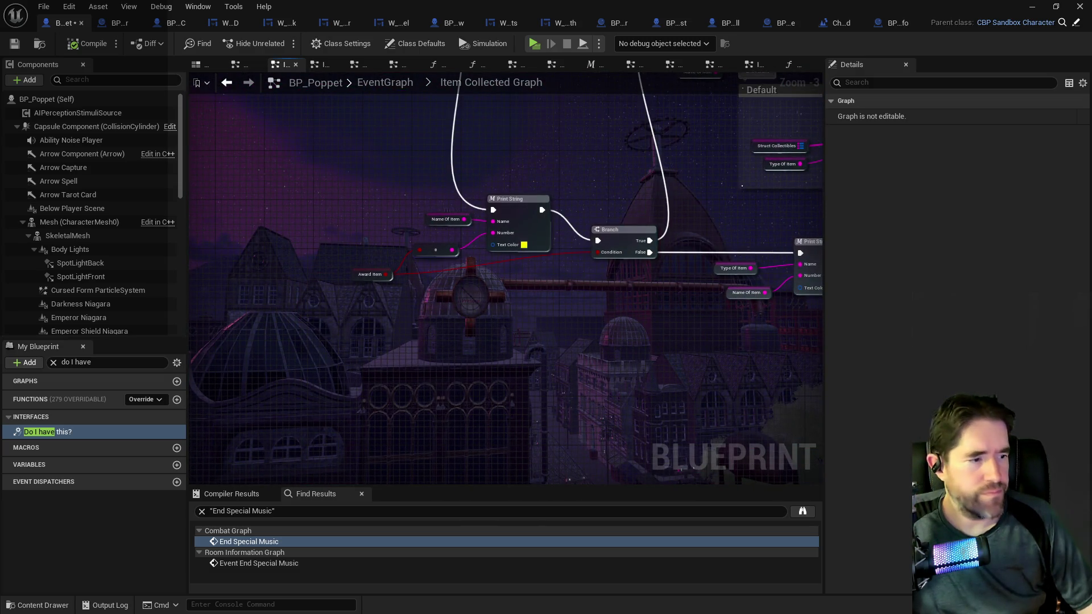
pyautogui.hotkey('alt', 'Tab')
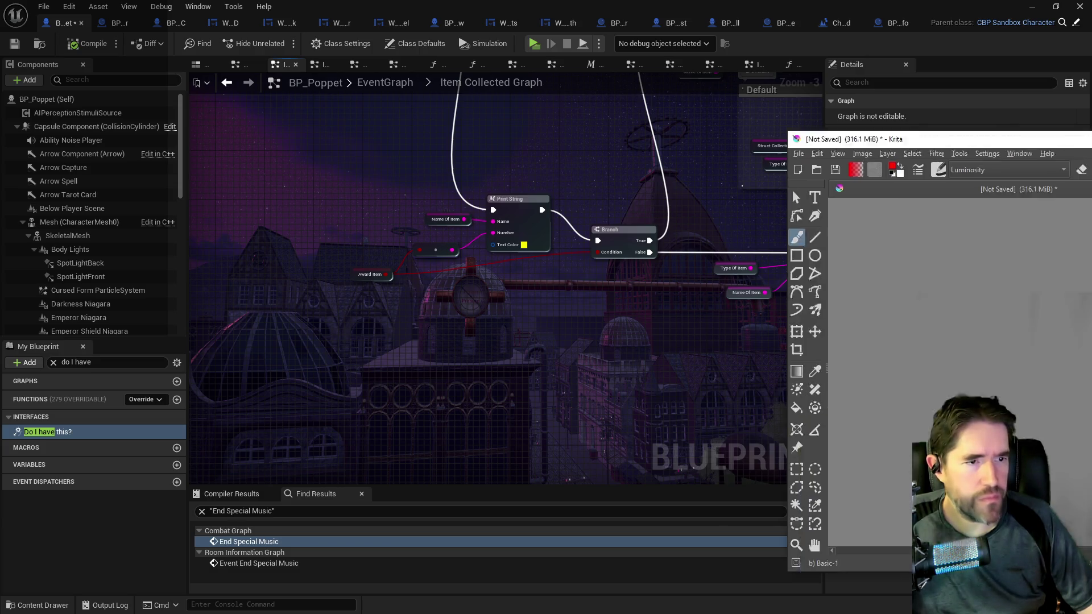
pyautogui.scroll(2, 501, 218)
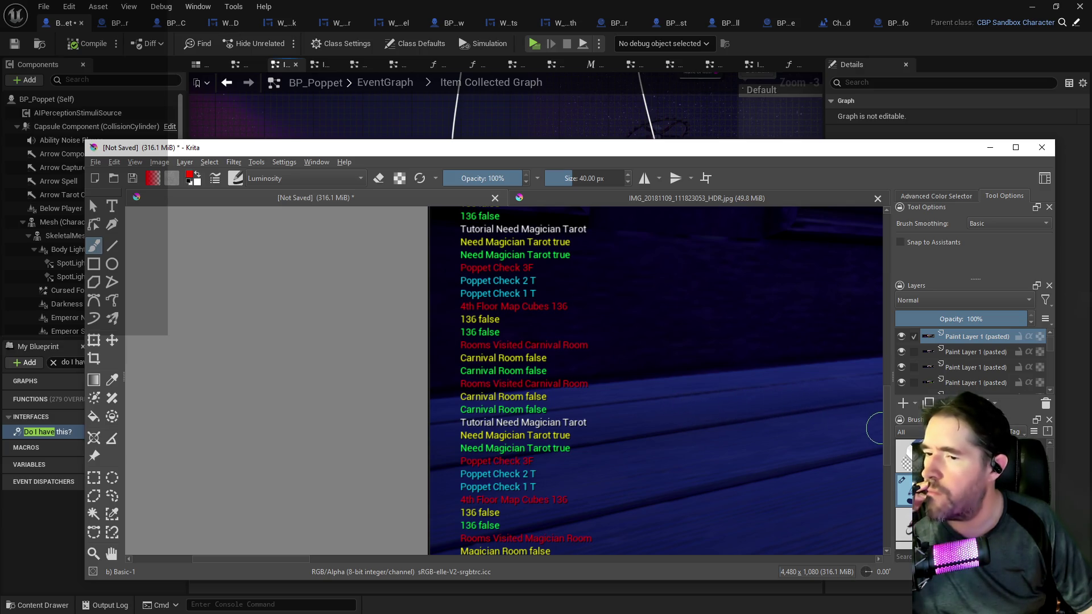
pyautogui.scroll(-3, 887, 441)
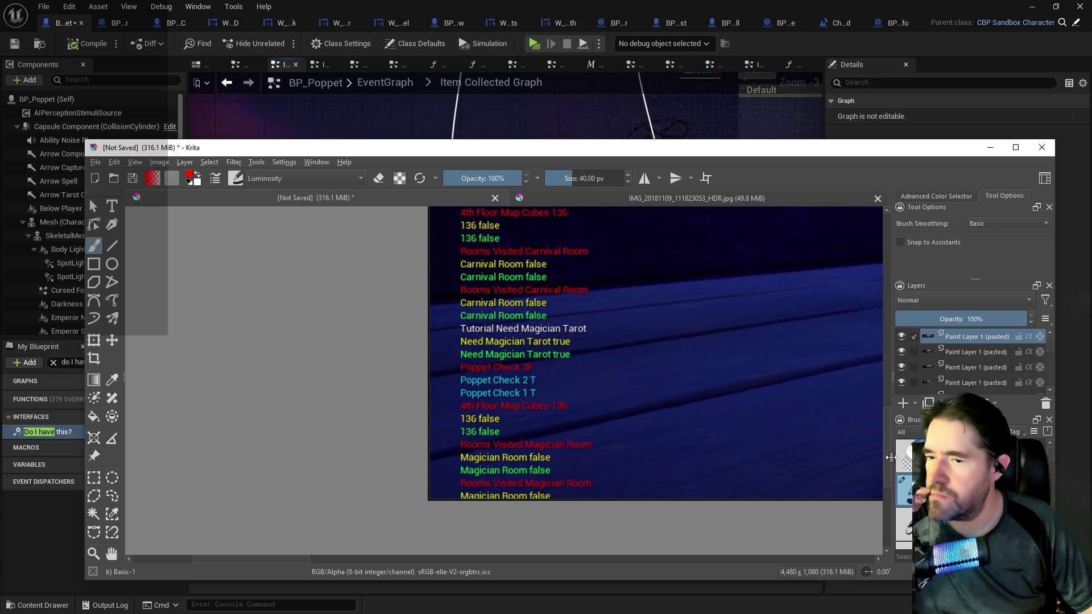
pyautogui.moveTo(891, 457); pyautogui.dragTo(891, 441)
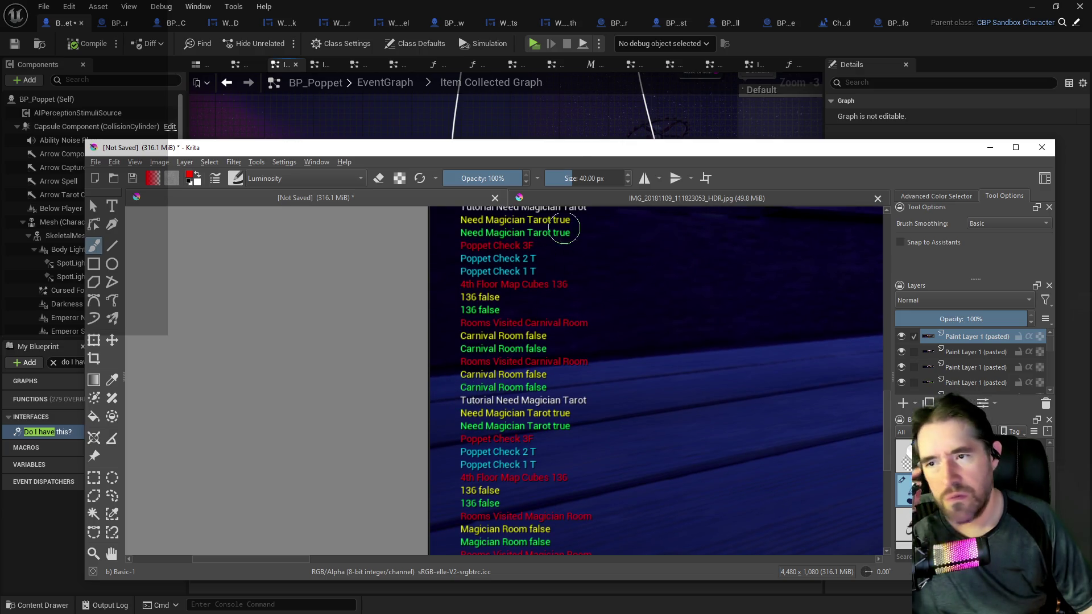
pyautogui.moveTo(583, 157)
pyautogui.mouseDown()
pyautogui.moveTo(708, 191)
pyautogui.moveTo(1091, 191)
pyautogui.mouseUp()
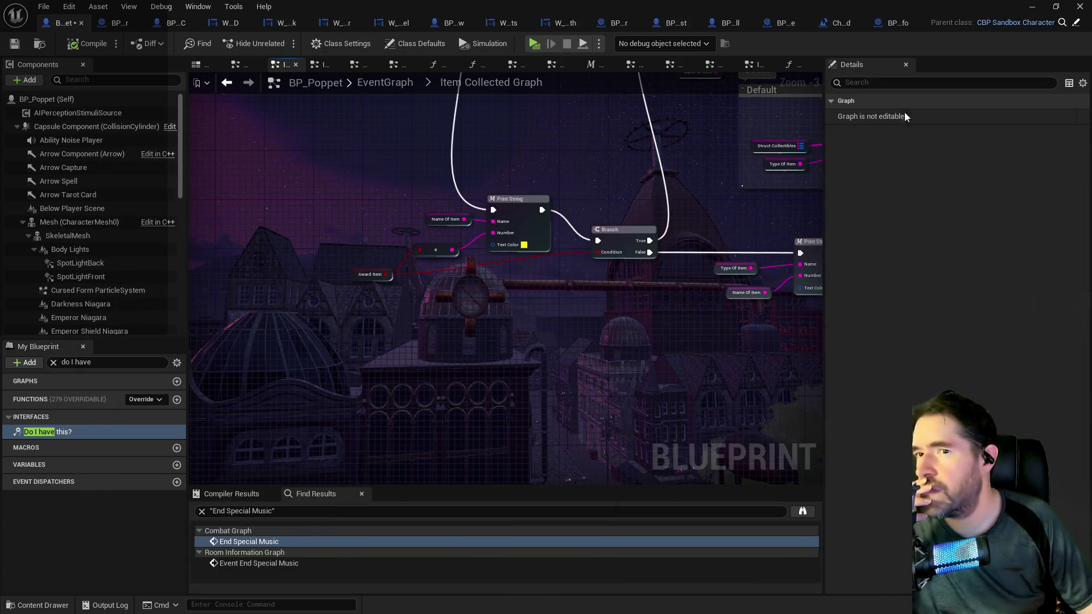
pyautogui.click(839, 23)
pyautogui.scroll(-2, 561, 176)
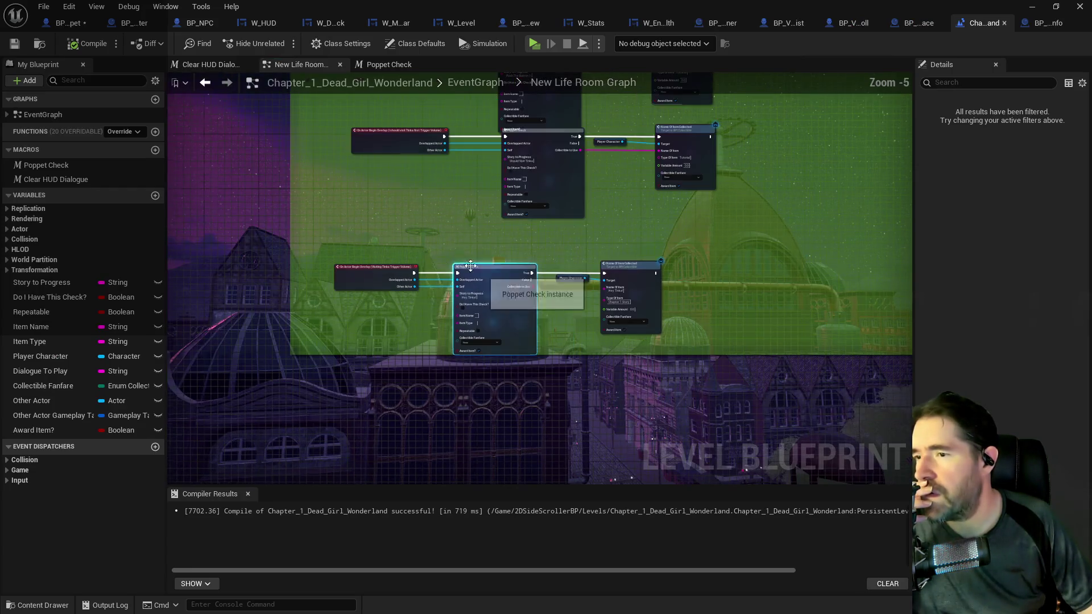
pyautogui.moveTo(446, 255); pyautogui.dragTo(383, 488)
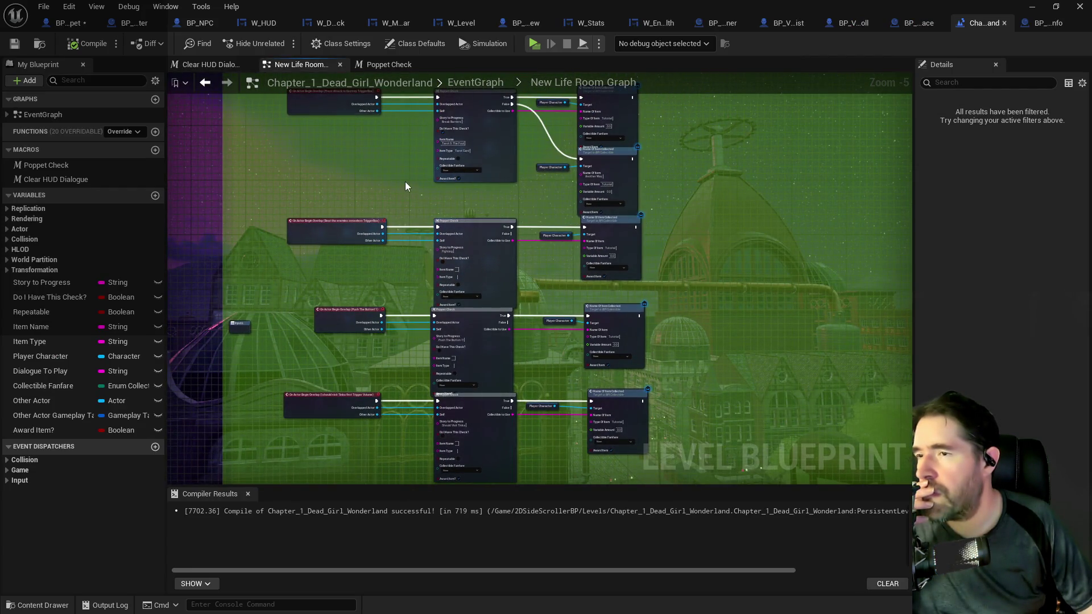
pyautogui.click(474, 83)
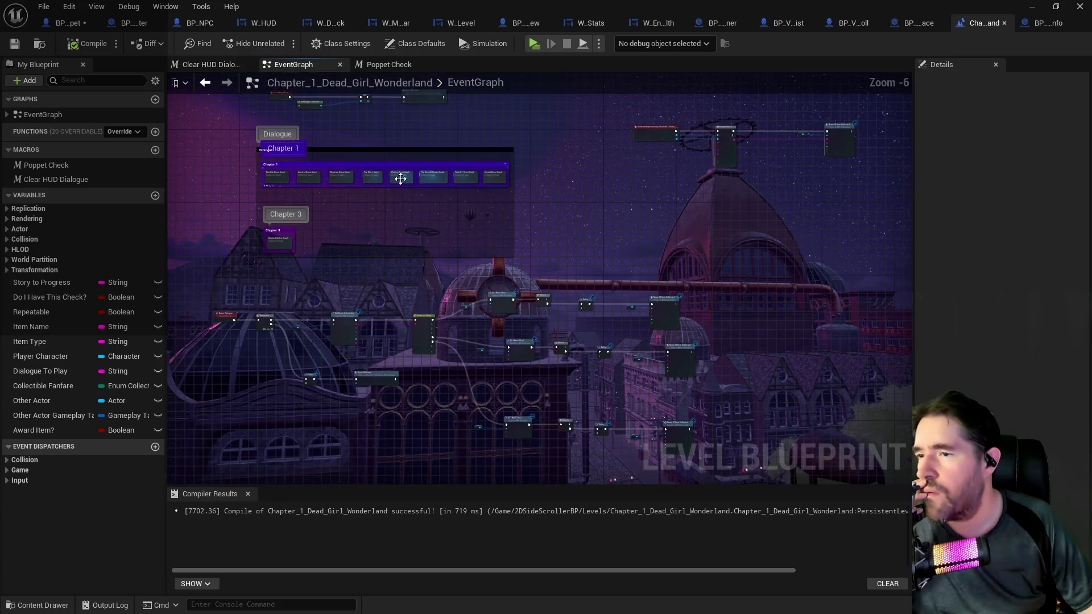
pyautogui.moveTo(307, 197); pyautogui.dragTo(480, 216)
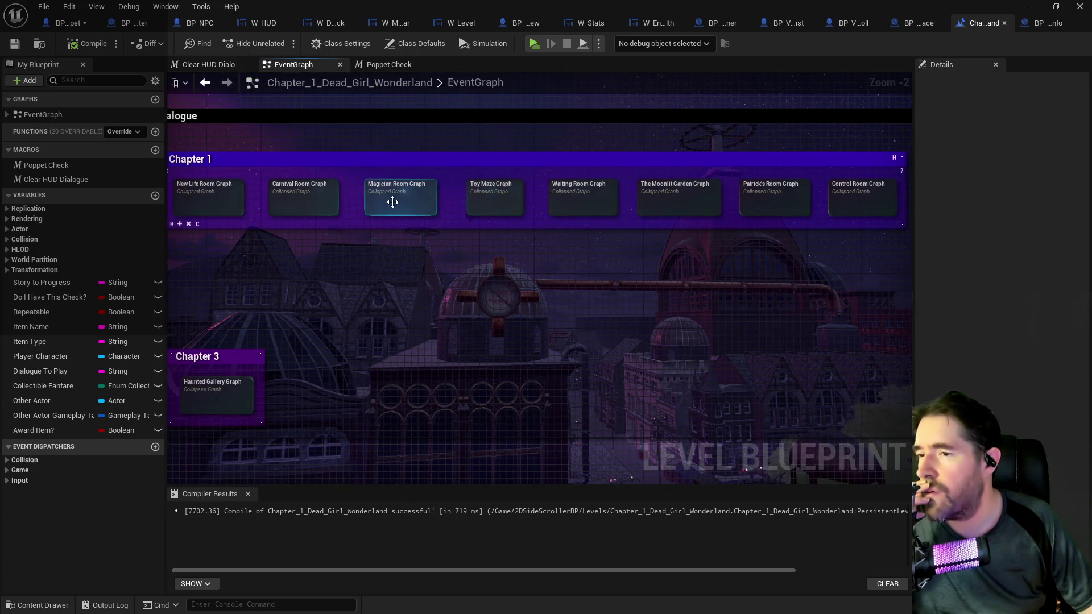
pyautogui.doubleClick(391, 201)
pyautogui.scroll(5, 466, 244)
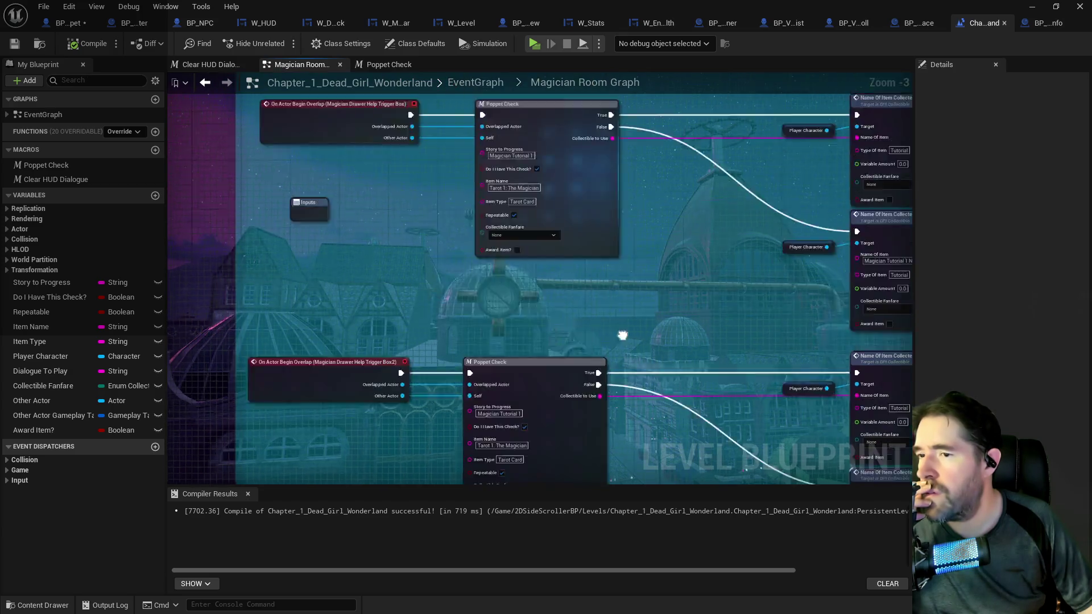
pyautogui.scroll(-3, 632, 387)
pyautogui.scroll(3, 603, 370)
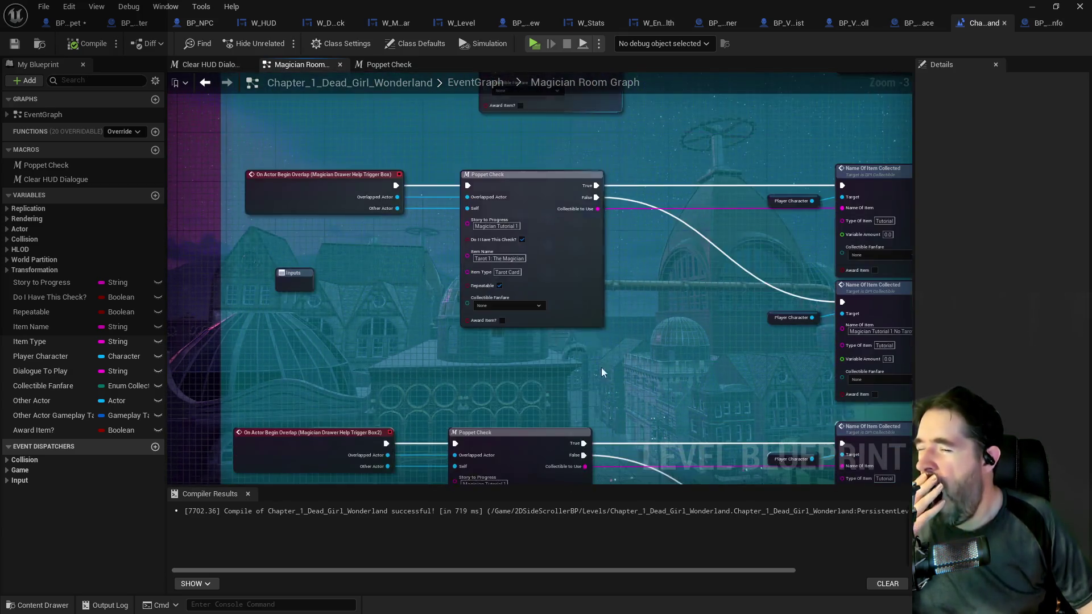
pyautogui.scroll(-2, 622, 215)
pyautogui.scroll(2, 609, 285)
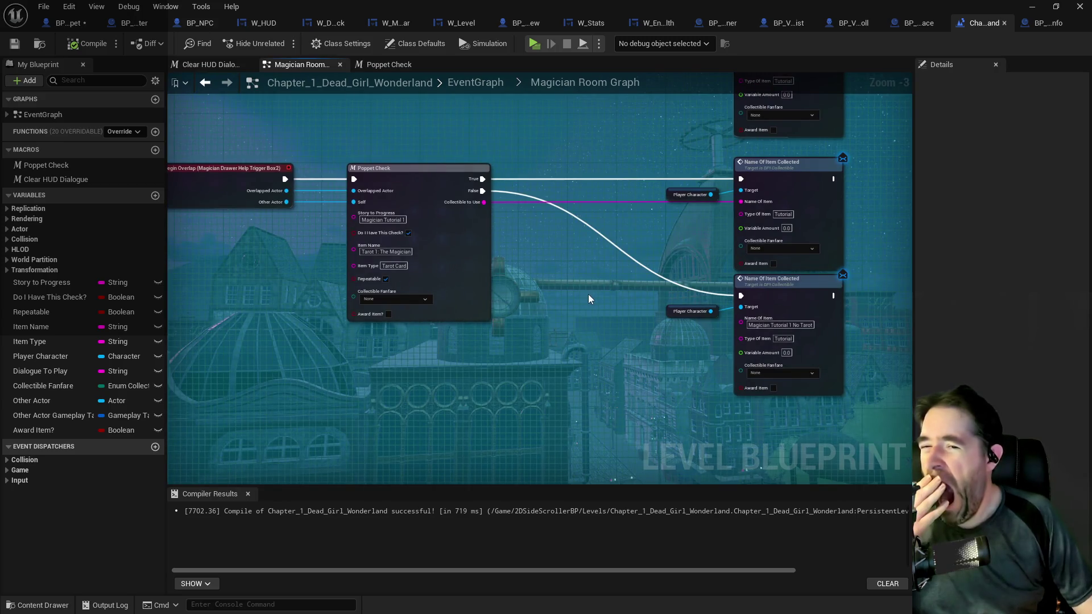
pyautogui.scroll(2, 596, 296)
pyautogui.scroll(-2, 568, 376)
pyautogui.scroll(2, 568, 377)
pyautogui.scroll(-2, 484, 398)
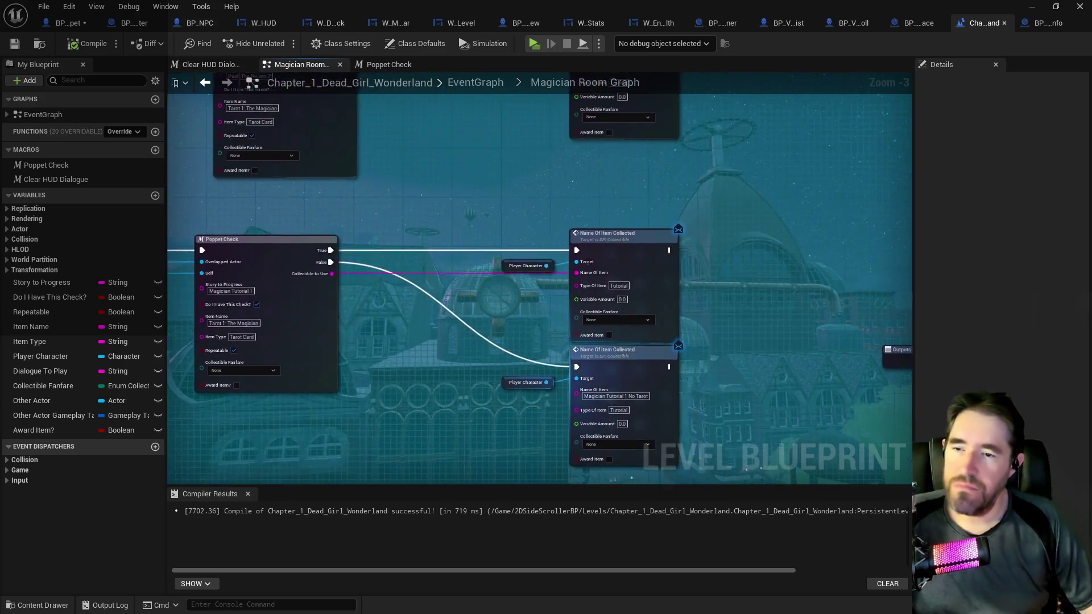
pyautogui.scroll(-2, 430, 271)
pyautogui.scroll(1, 432, 273)
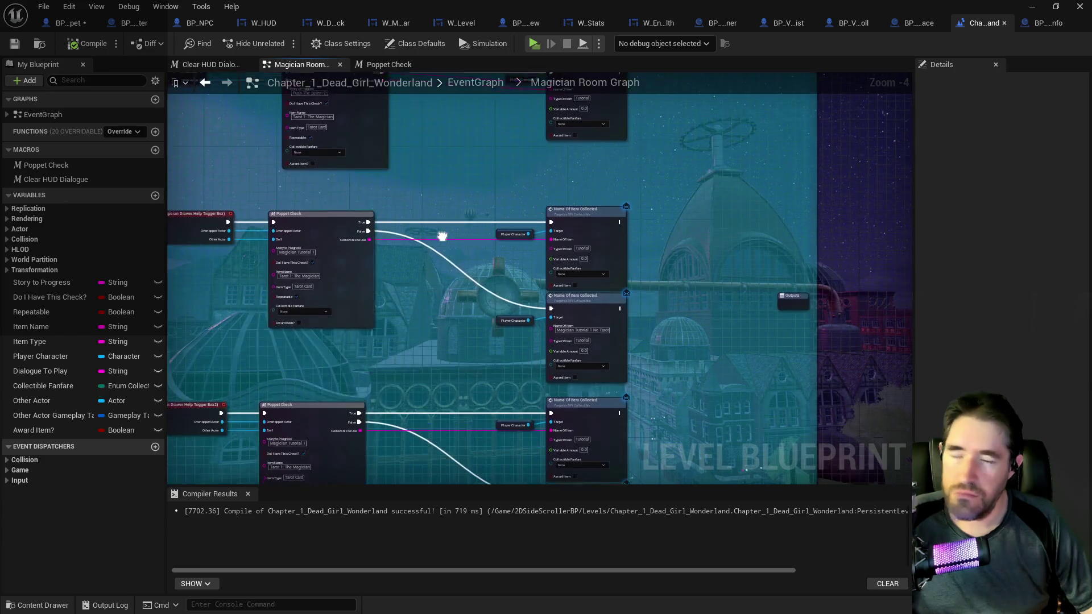
pyautogui.moveTo(454, 275)
pyautogui.mouseDown()
pyautogui.moveTo(484, 354)
pyautogui.moveTo(455, 261)
pyautogui.moveTo(508, 214)
pyautogui.mouseUp()
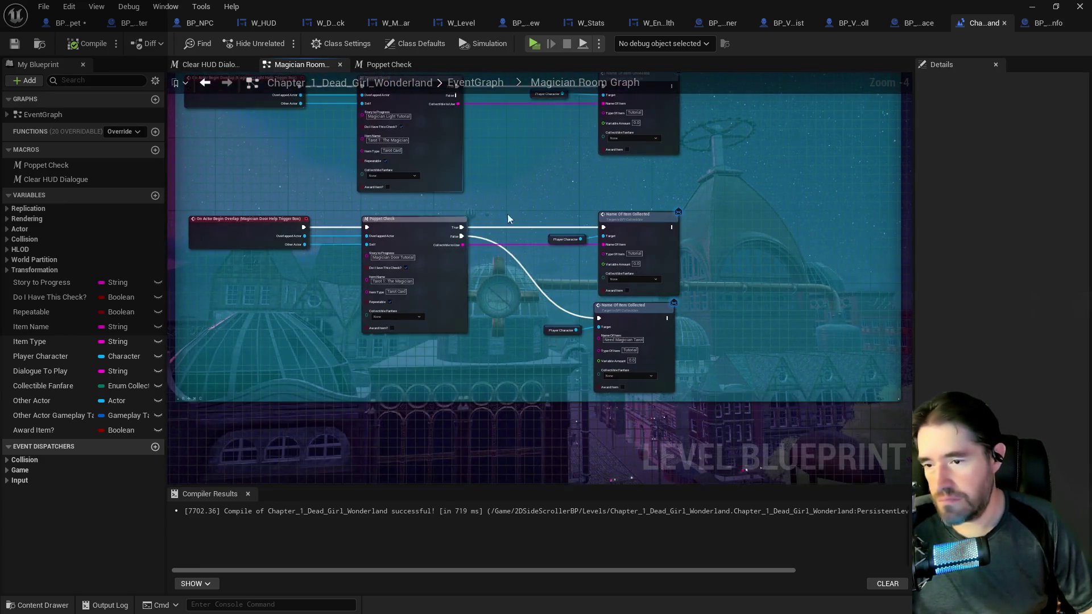
pyautogui.scroll(2, 509, 350)
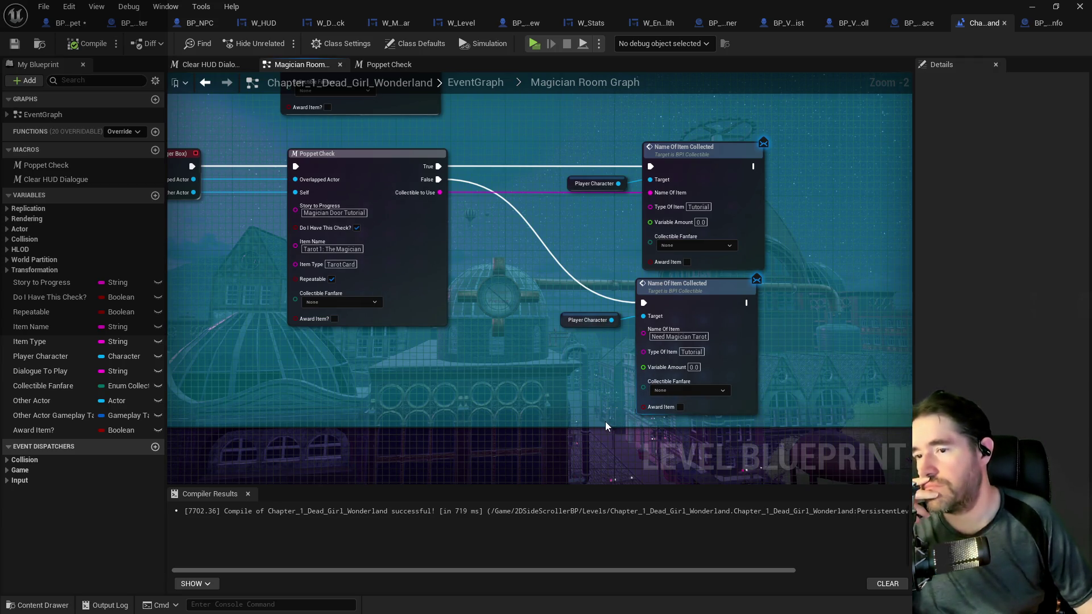
pyautogui.click(663, 409)
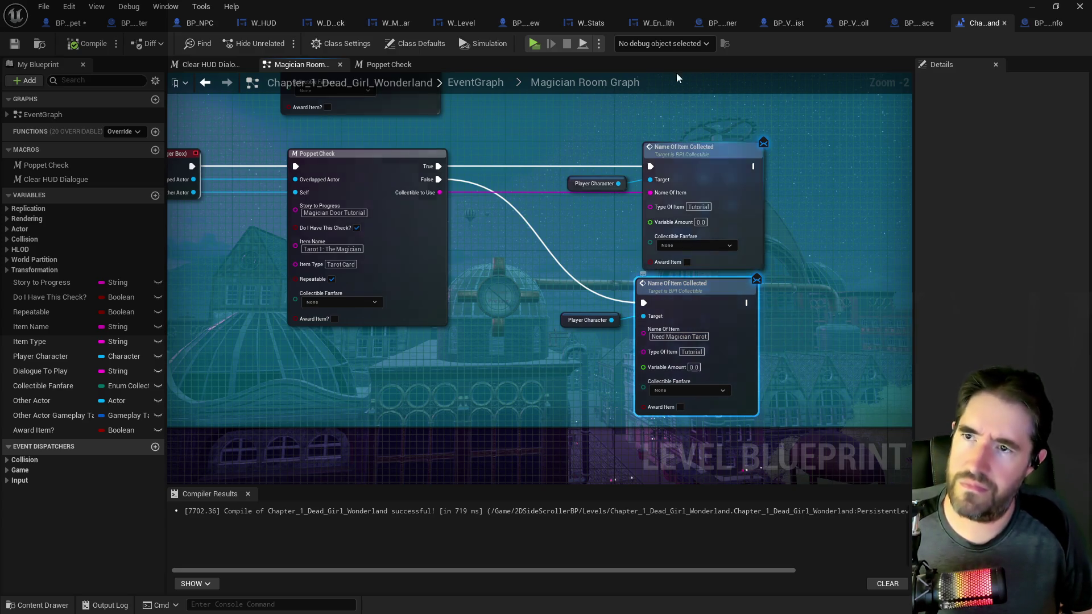
pyautogui.click(75, 25)
pyautogui.moveTo(256, 176)
pyautogui.mouseDown()
pyautogui.moveTo(336, 290)
pyautogui.moveTo(604, 407)
pyautogui.moveTo(469, 390)
pyautogui.moveTo(404, 400)
pyautogui.moveTo(433, 386)
pyautogui.moveTo(452, 193)
pyautogui.moveTo(471, 161)
pyautogui.moveTo(516, 146)
pyautogui.mouseUp()
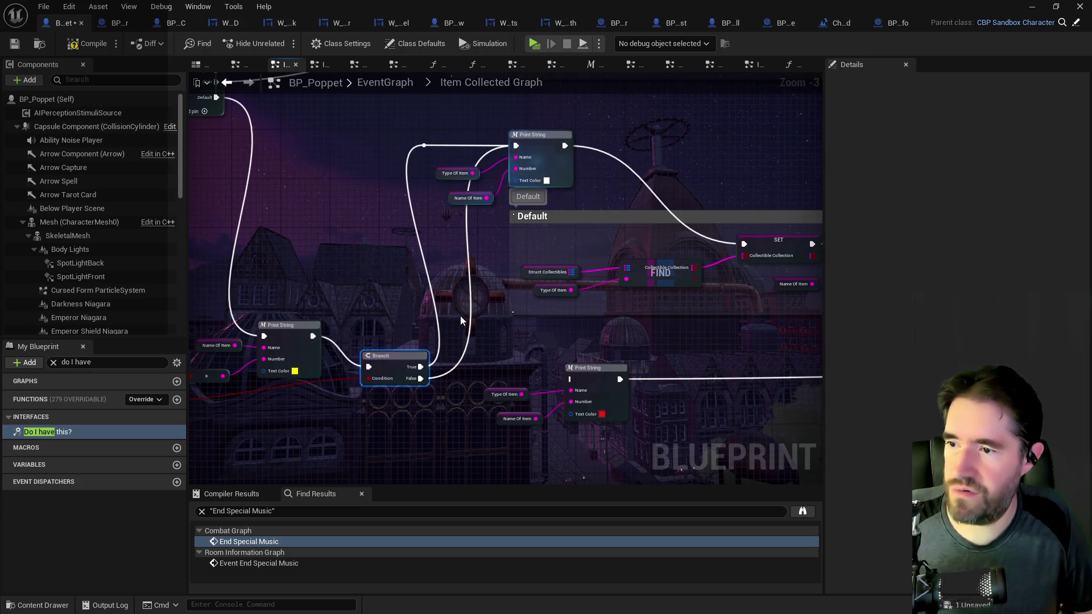
# - Wire the Branch's False output into the red-text Print String and compile BP_Poppet
pyautogui.moveTo(398, 357); pyautogui.dragTo(572, 380)
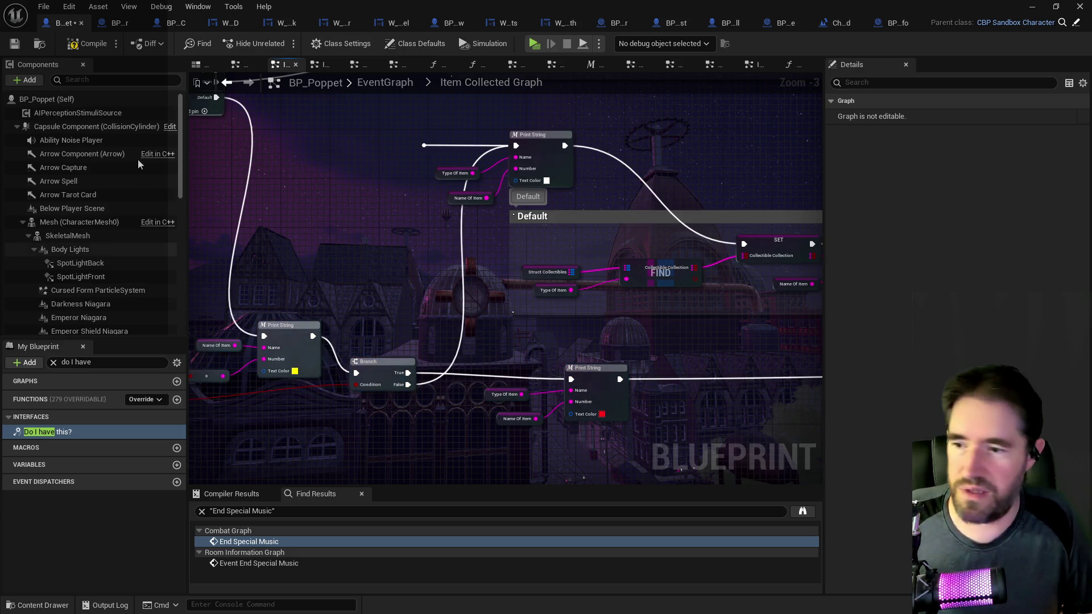
pyautogui.click(13, 45)
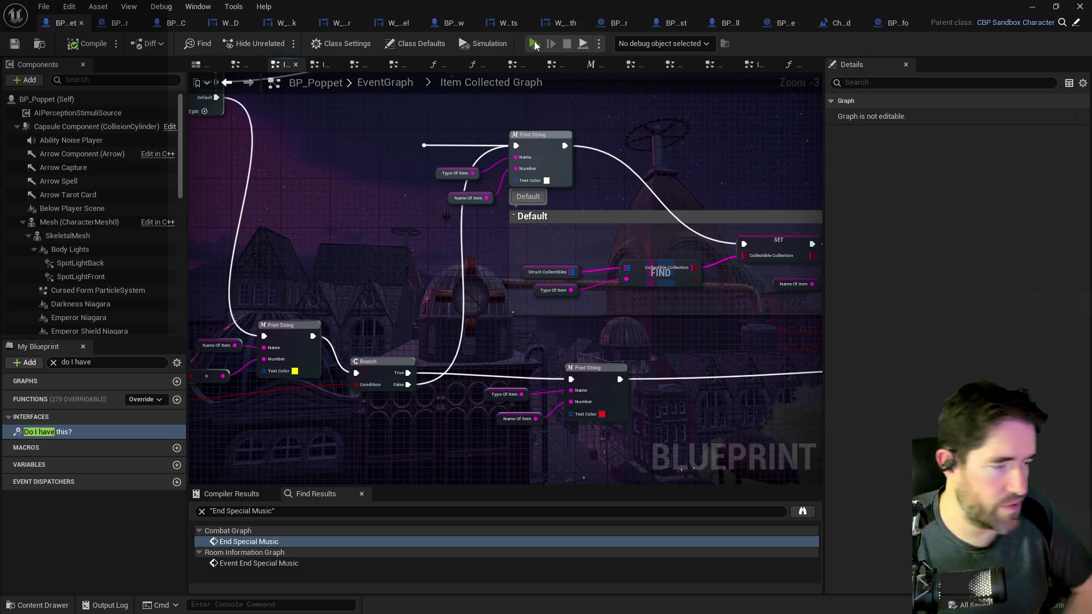
pyautogui.click(535, 45)
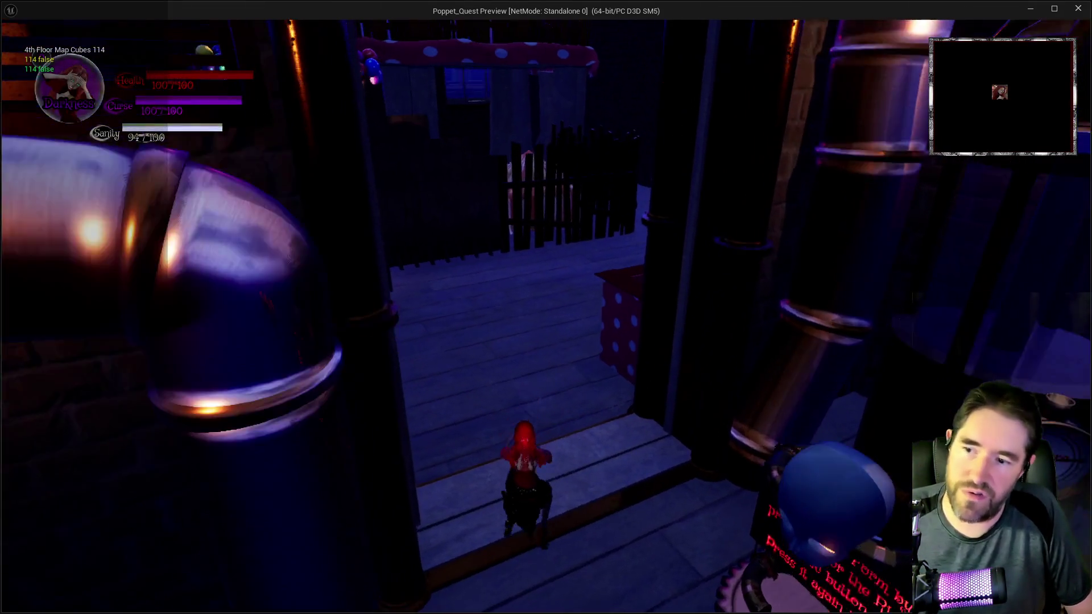
# - Run the character up the stairs, through the Carnival area and across the Magician Room
pyautogui.press('w')
pyautogui.press('y')
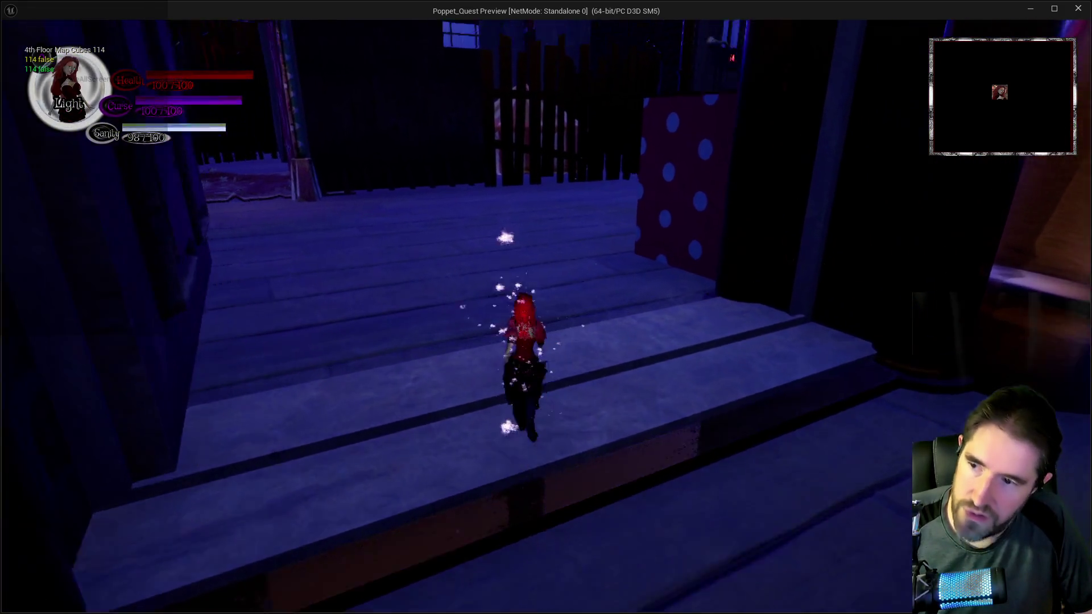
pyautogui.press('w')
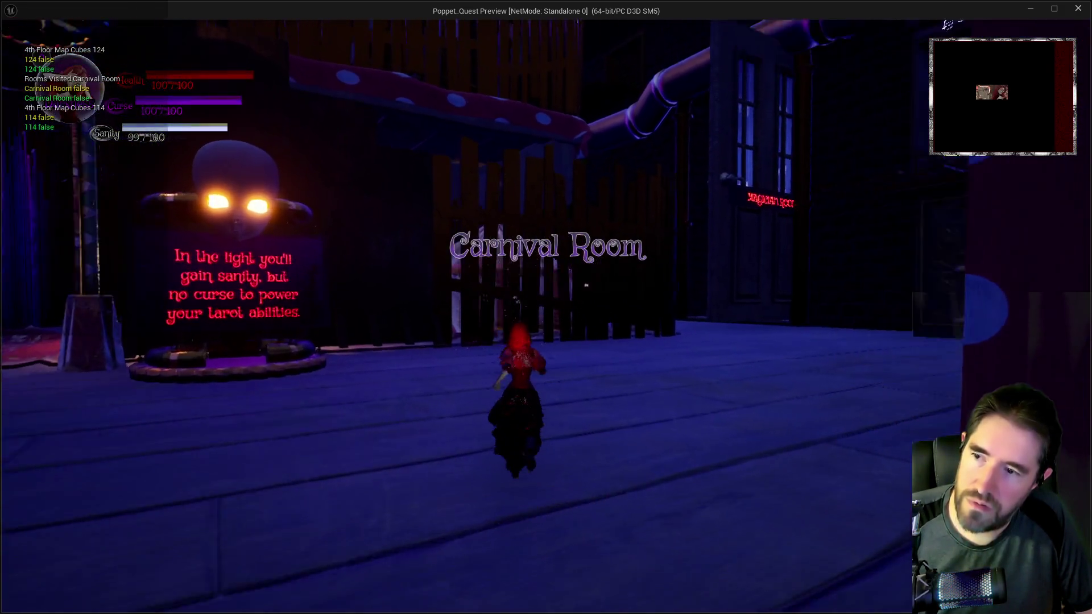
pyautogui.press('w')
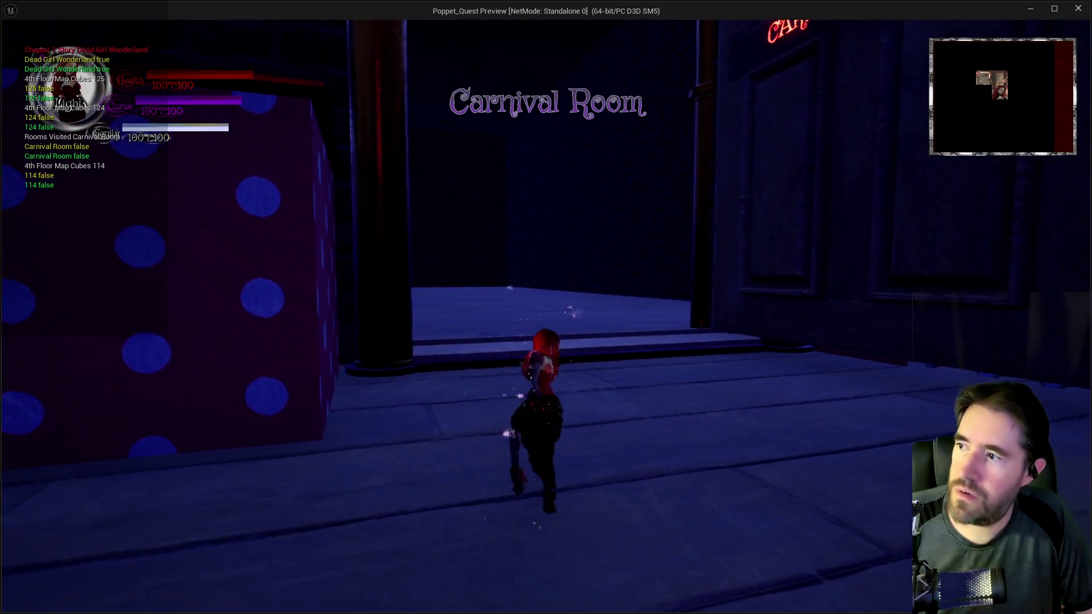
pyautogui.press('w')
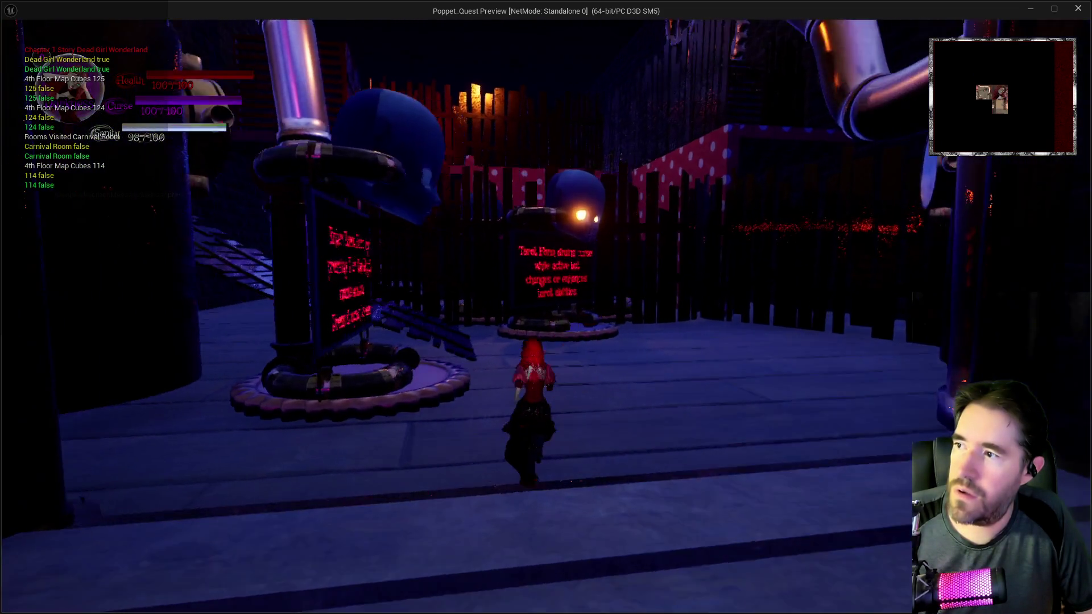
pyautogui.press('w')
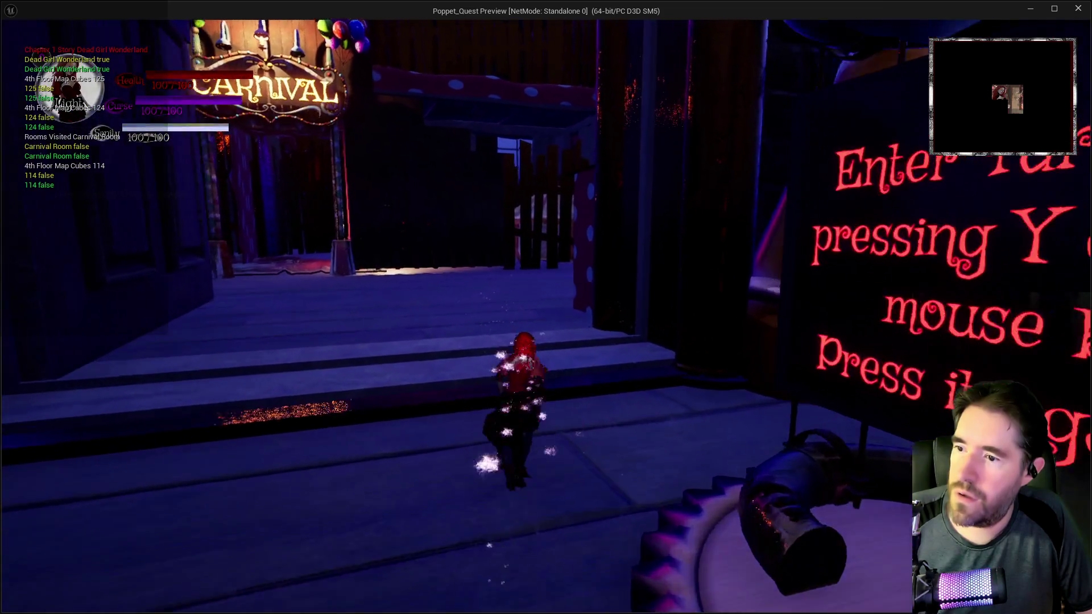
pyautogui.press('w')
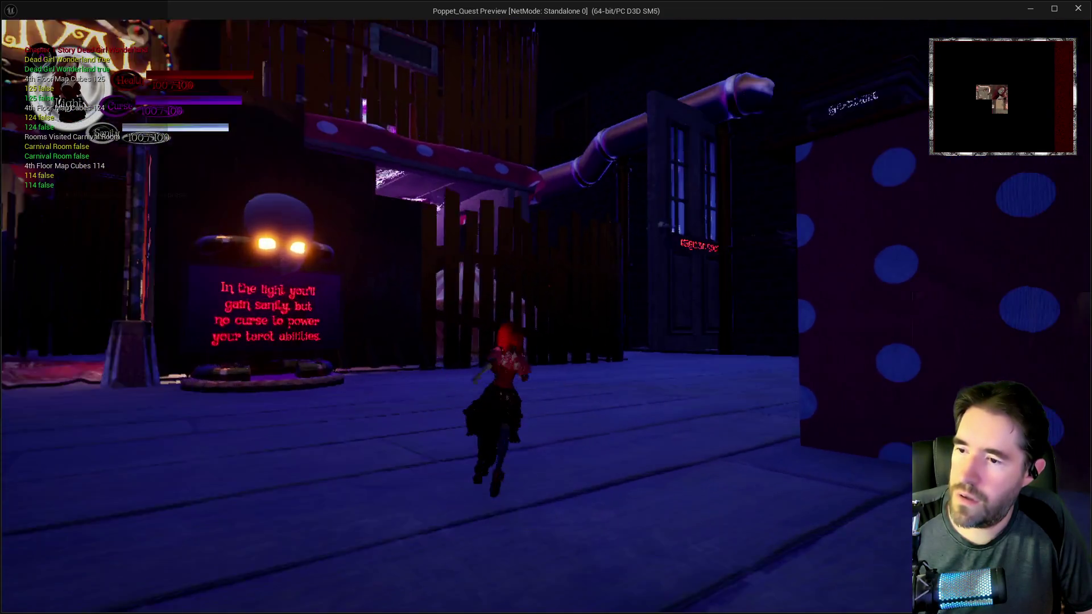
pyautogui.press('w')
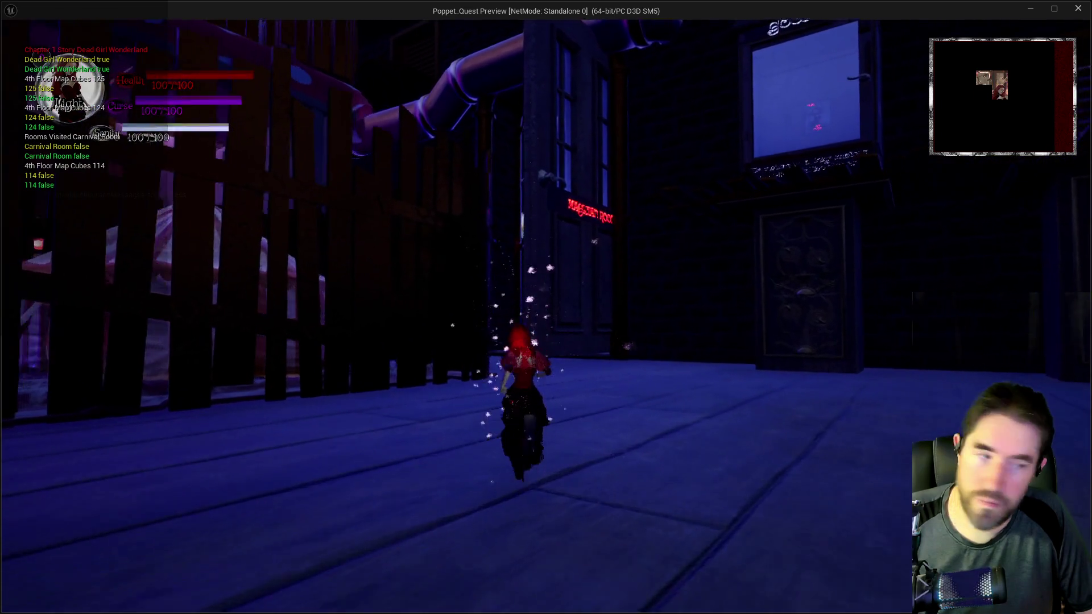
pyautogui.press('w')
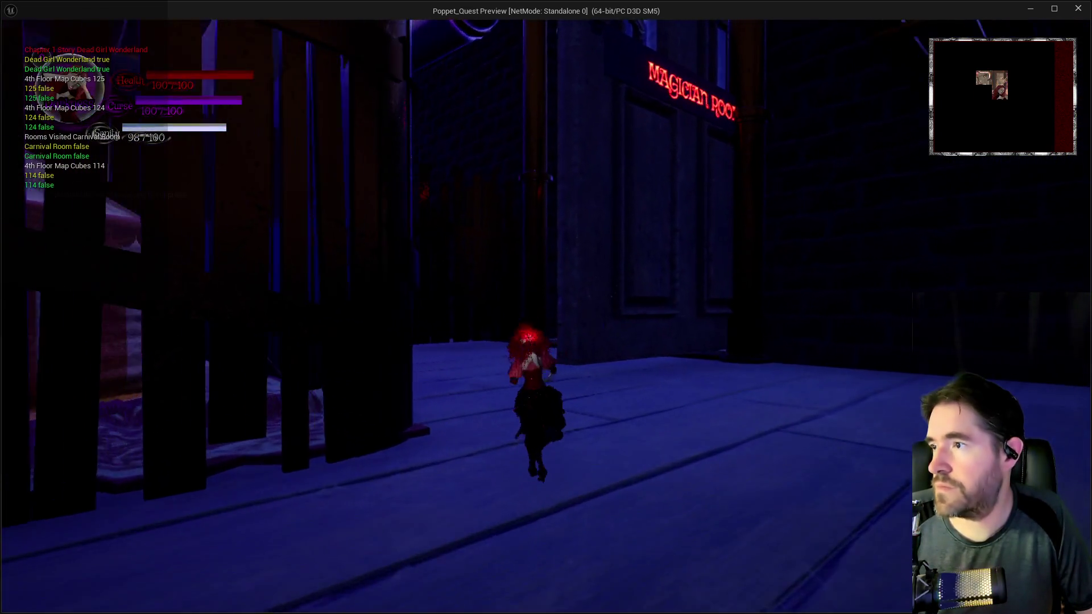
pyautogui.press('w')
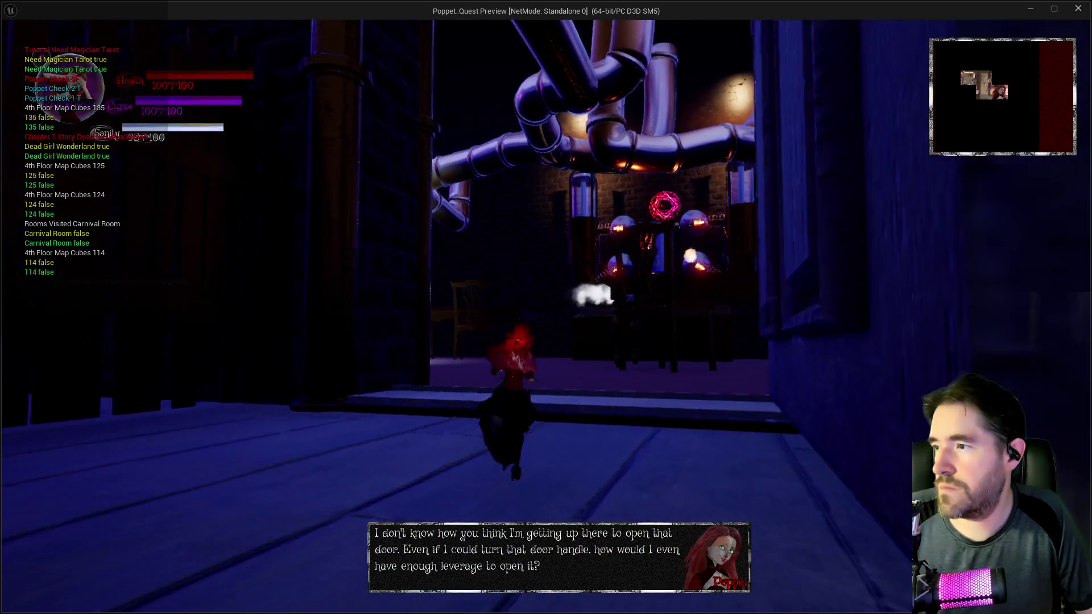
pyautogui.press('w')
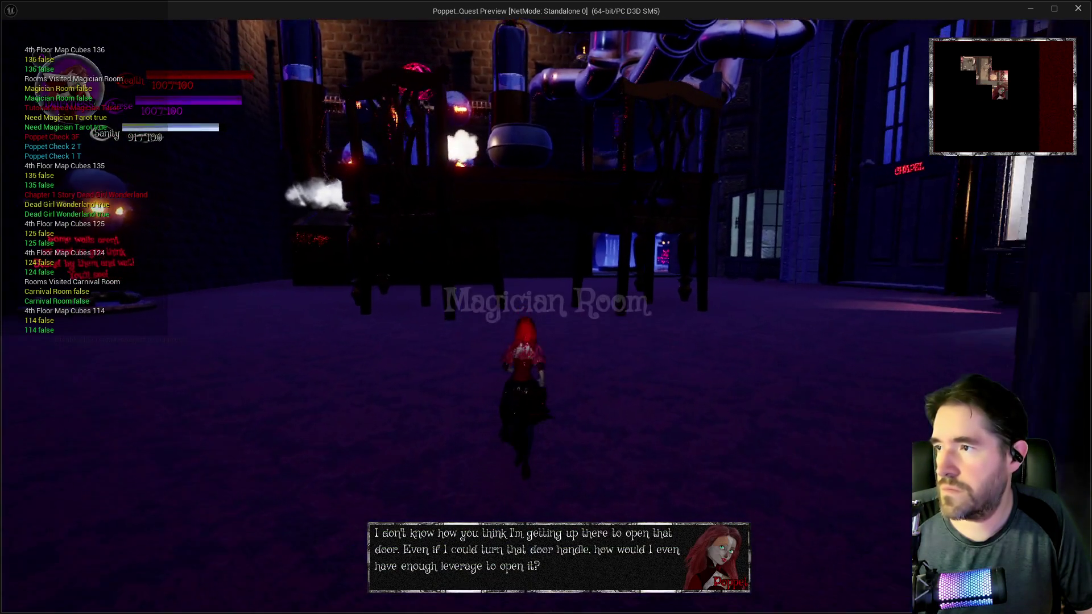
pyautogui.press('w')
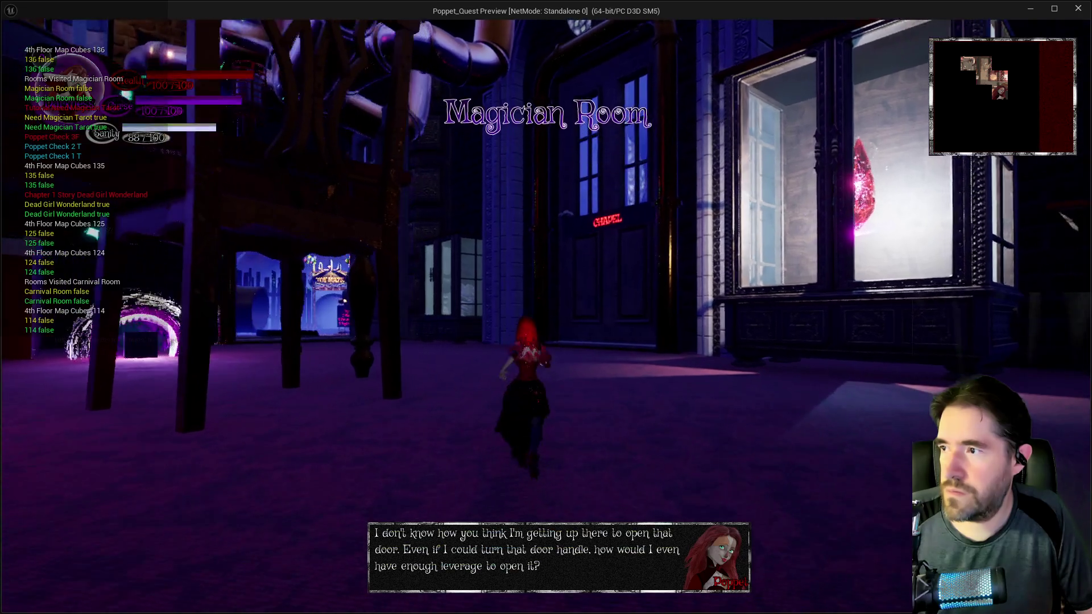
pyautogui.press('w')
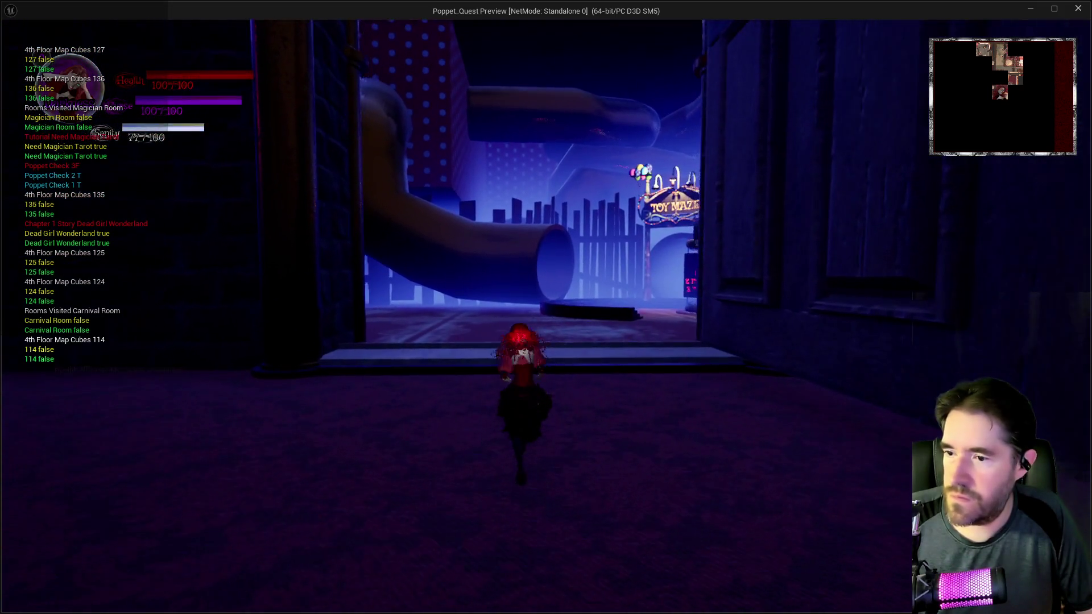
# - Run into the Toy Maze hallway, circle back toward the Magician Room, and leave the game window
pyautogui.press('w')
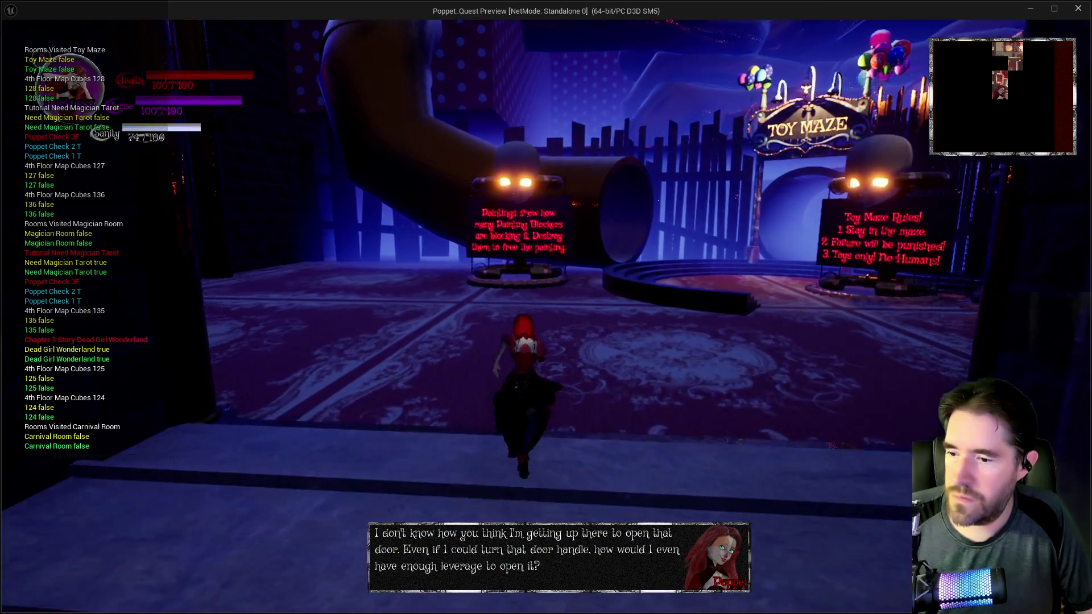
pyautogui.press('w')
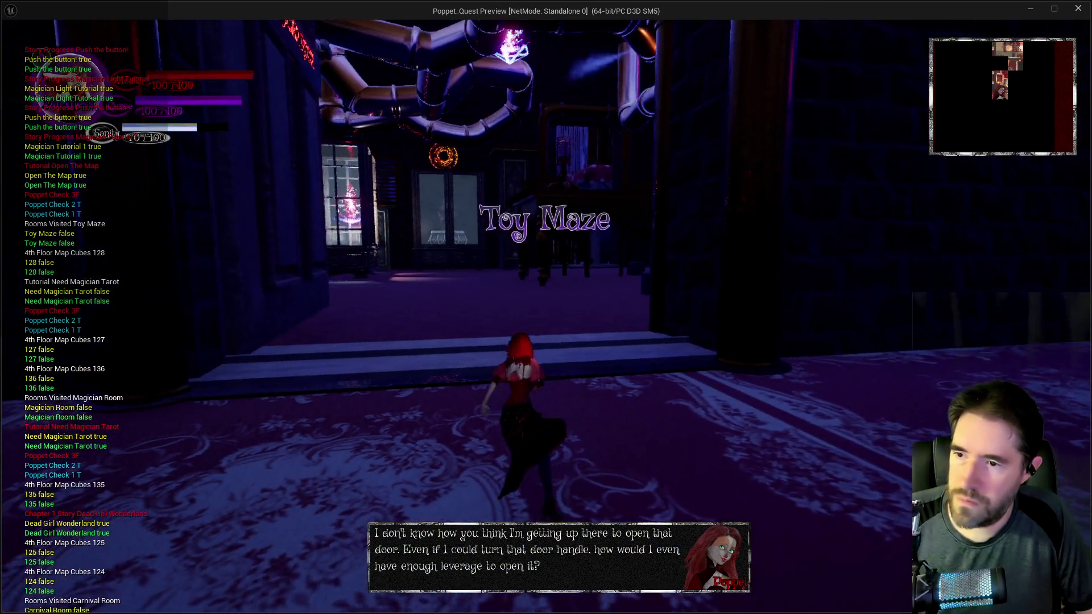
pyautogui.press('w')
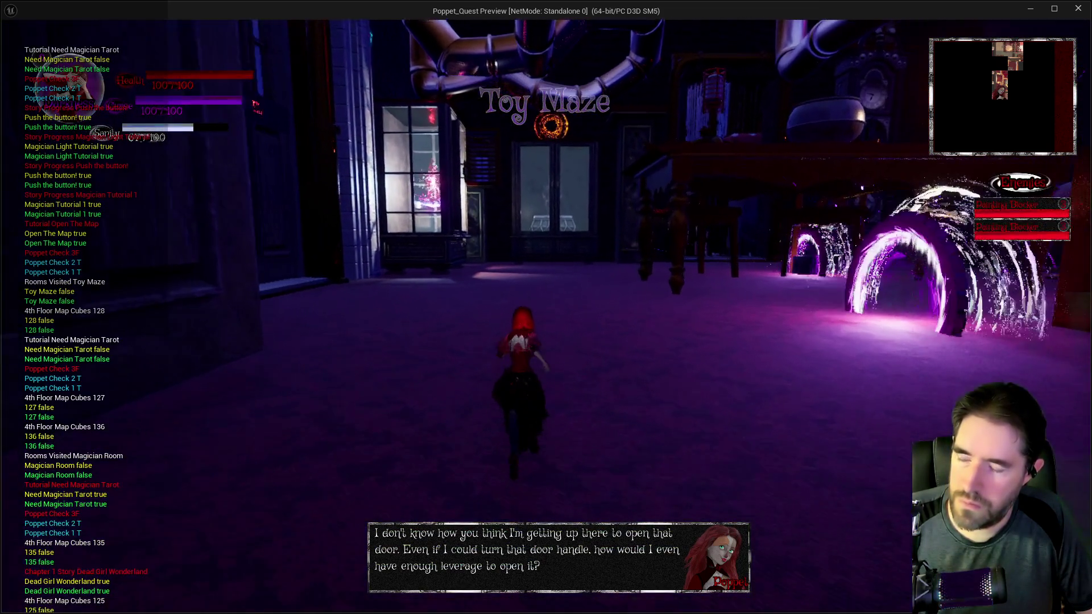
pyautogui.press('w')
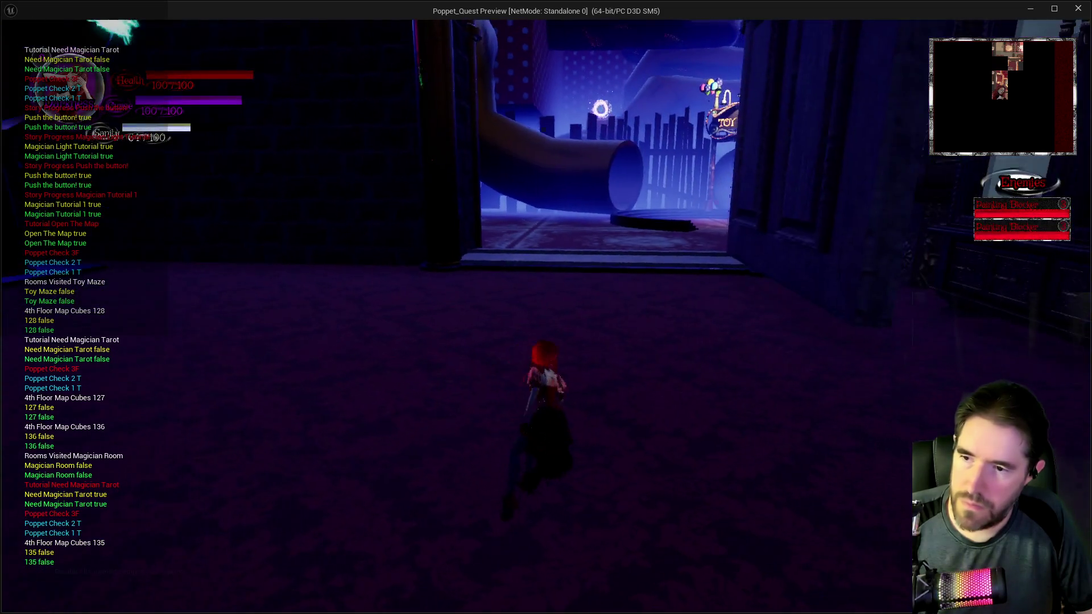
pyautogui.press('w')
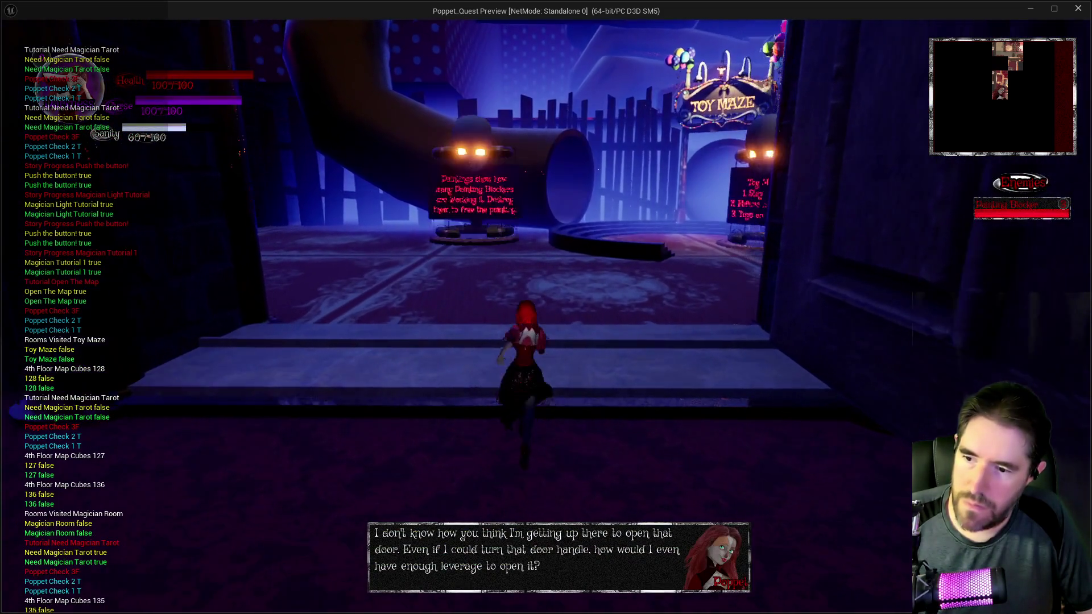
pyautogui.press('w')
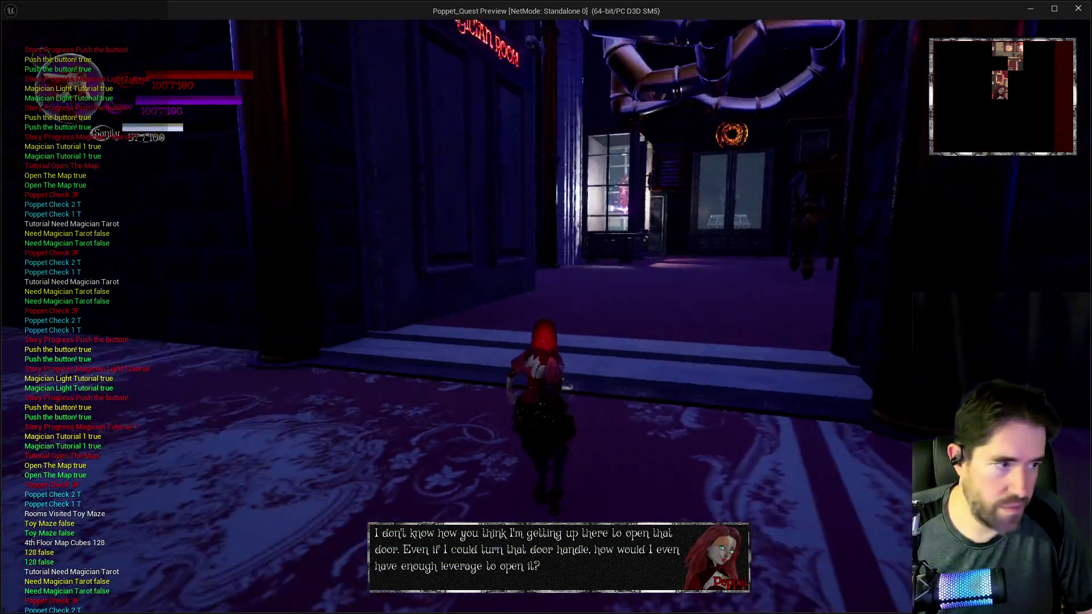
pyautogui.press('w')
pyautogui.hotkey('alt', 'Tab')
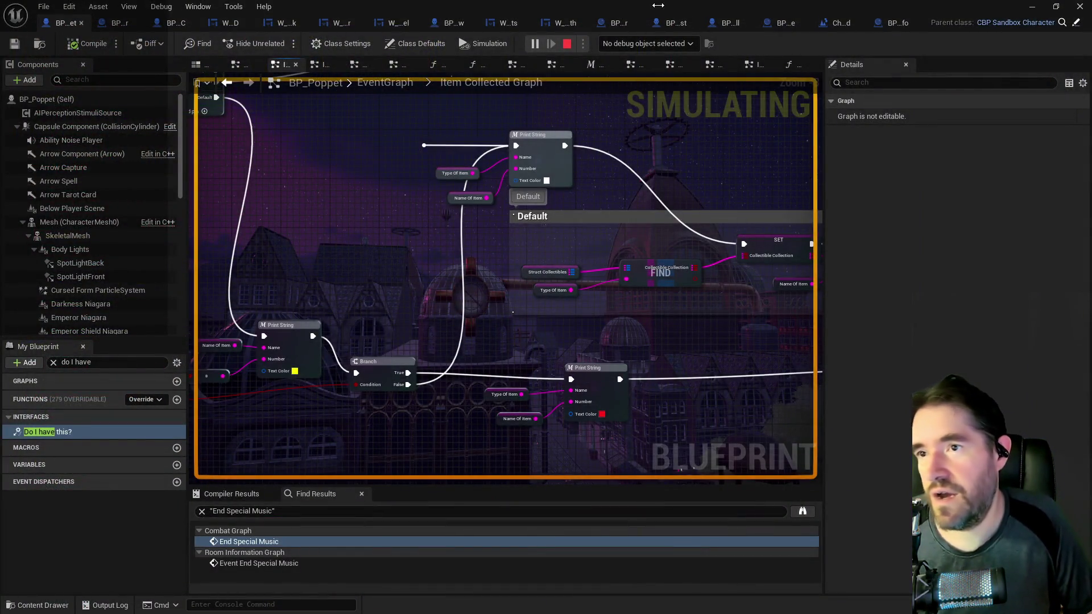
# - Stop the play session and bring up the BP_Poppet blueprint editor maximized
pyautogui.press('Escape')
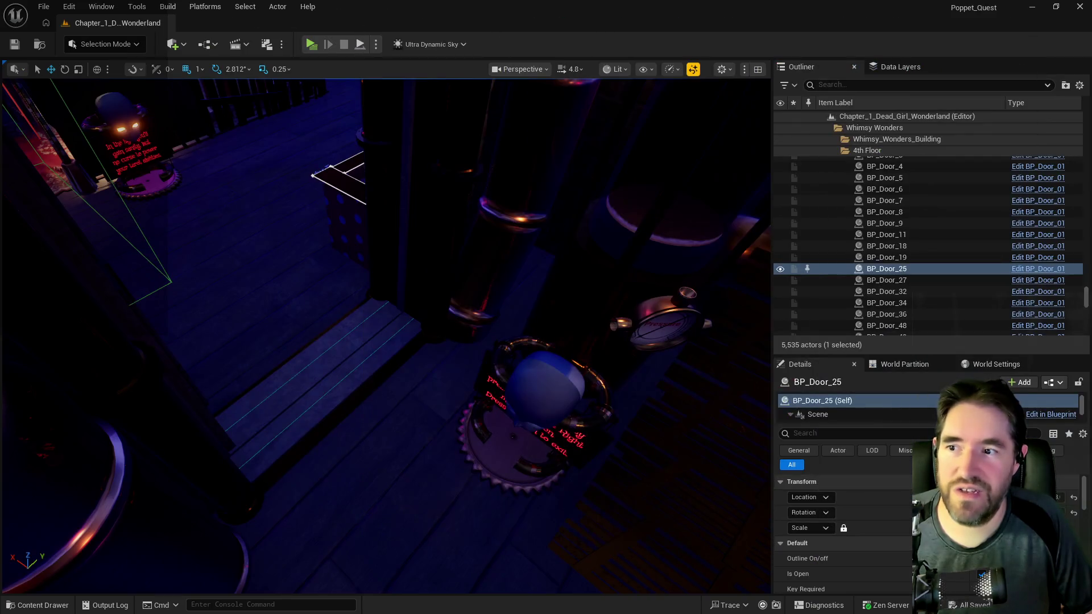
pyautogui.hotkey('alt', 'Tab')
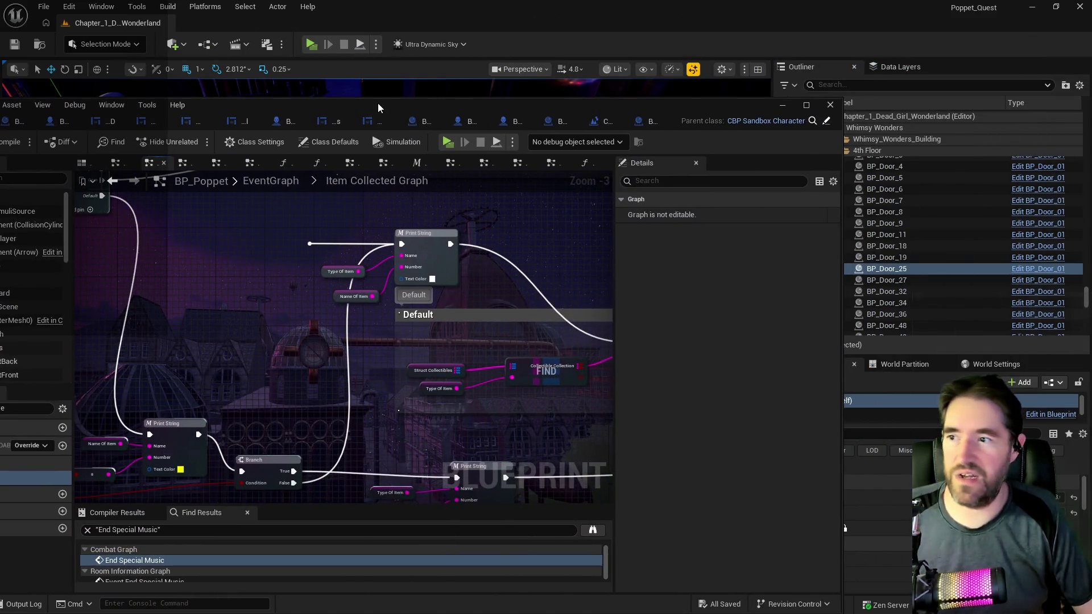
pyautogui.doubleClick(378, 103)
# - Check the Switch on String node in Item Collected Graph, recompile BP_Poppet, return to level editor
pyautogui.moveTo(557, 314); pyautogui.dragTo(394, 310)
pyautogui.click(253, 136)
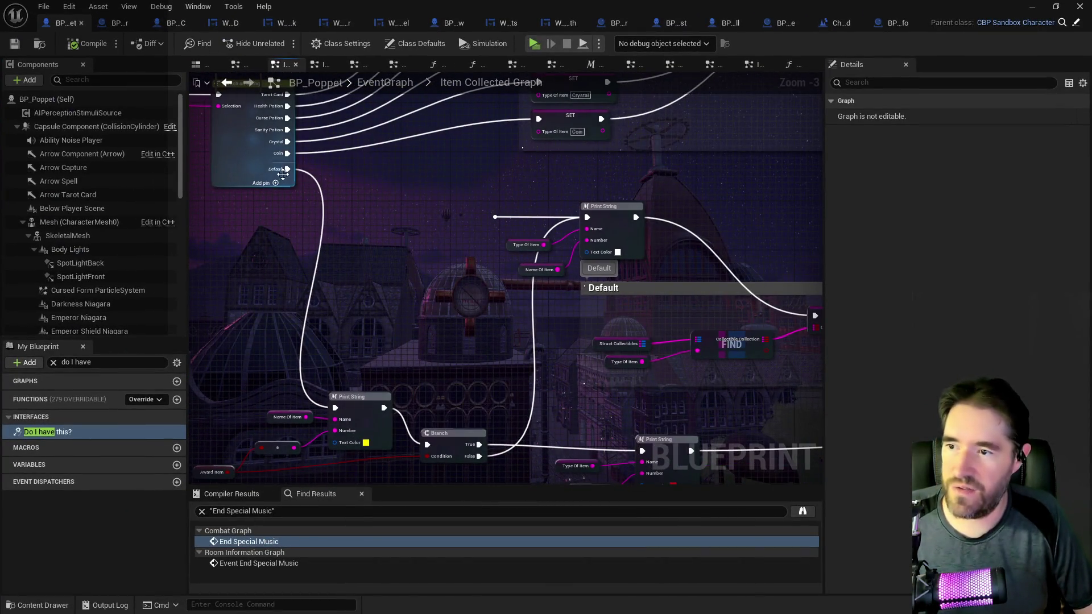
pyautogui.moveTo(288, 169)
pyautogui.mouseDown()
pyautogui.moveTo(428, 220)
pyautogui.moveTo(475, 229)
pyautogui.moveTo(495, 216)
pyautogui.moveTo(435, 203)
pyautogui.mouseUp()
pyautogui.moveTo(431, 272); pyautogui.dragTo(422, 216)
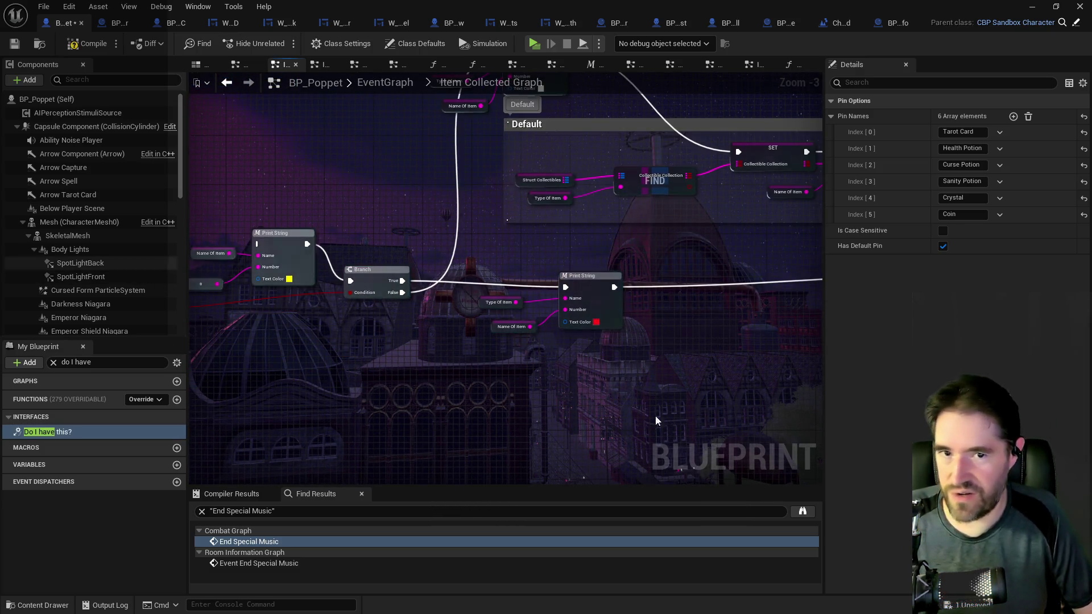
pyautogui.click(15, 47)
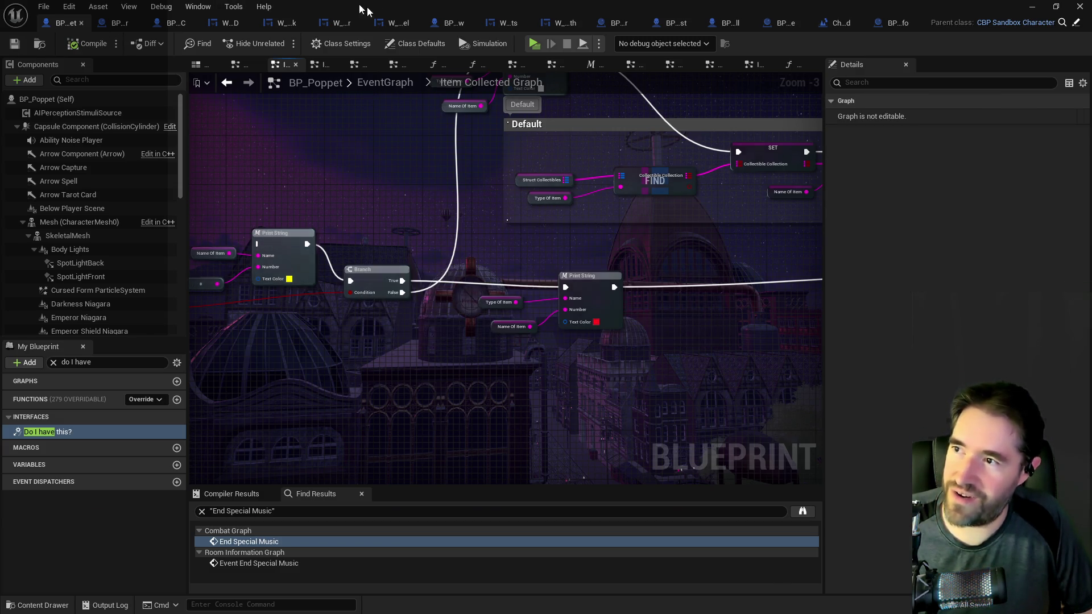
pyautogui.hotkey('alt', 'Tab')
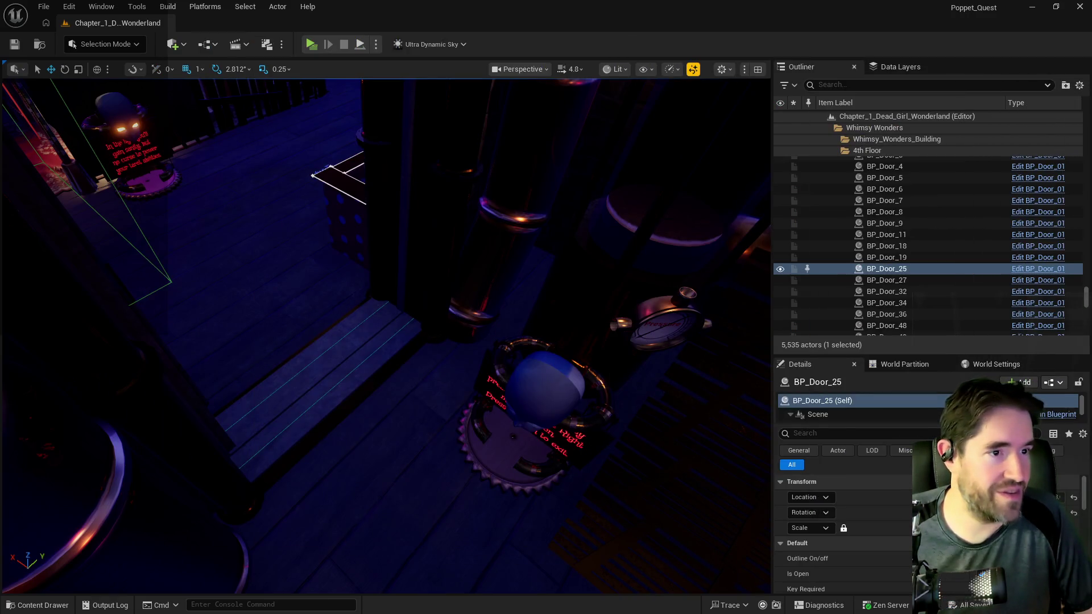